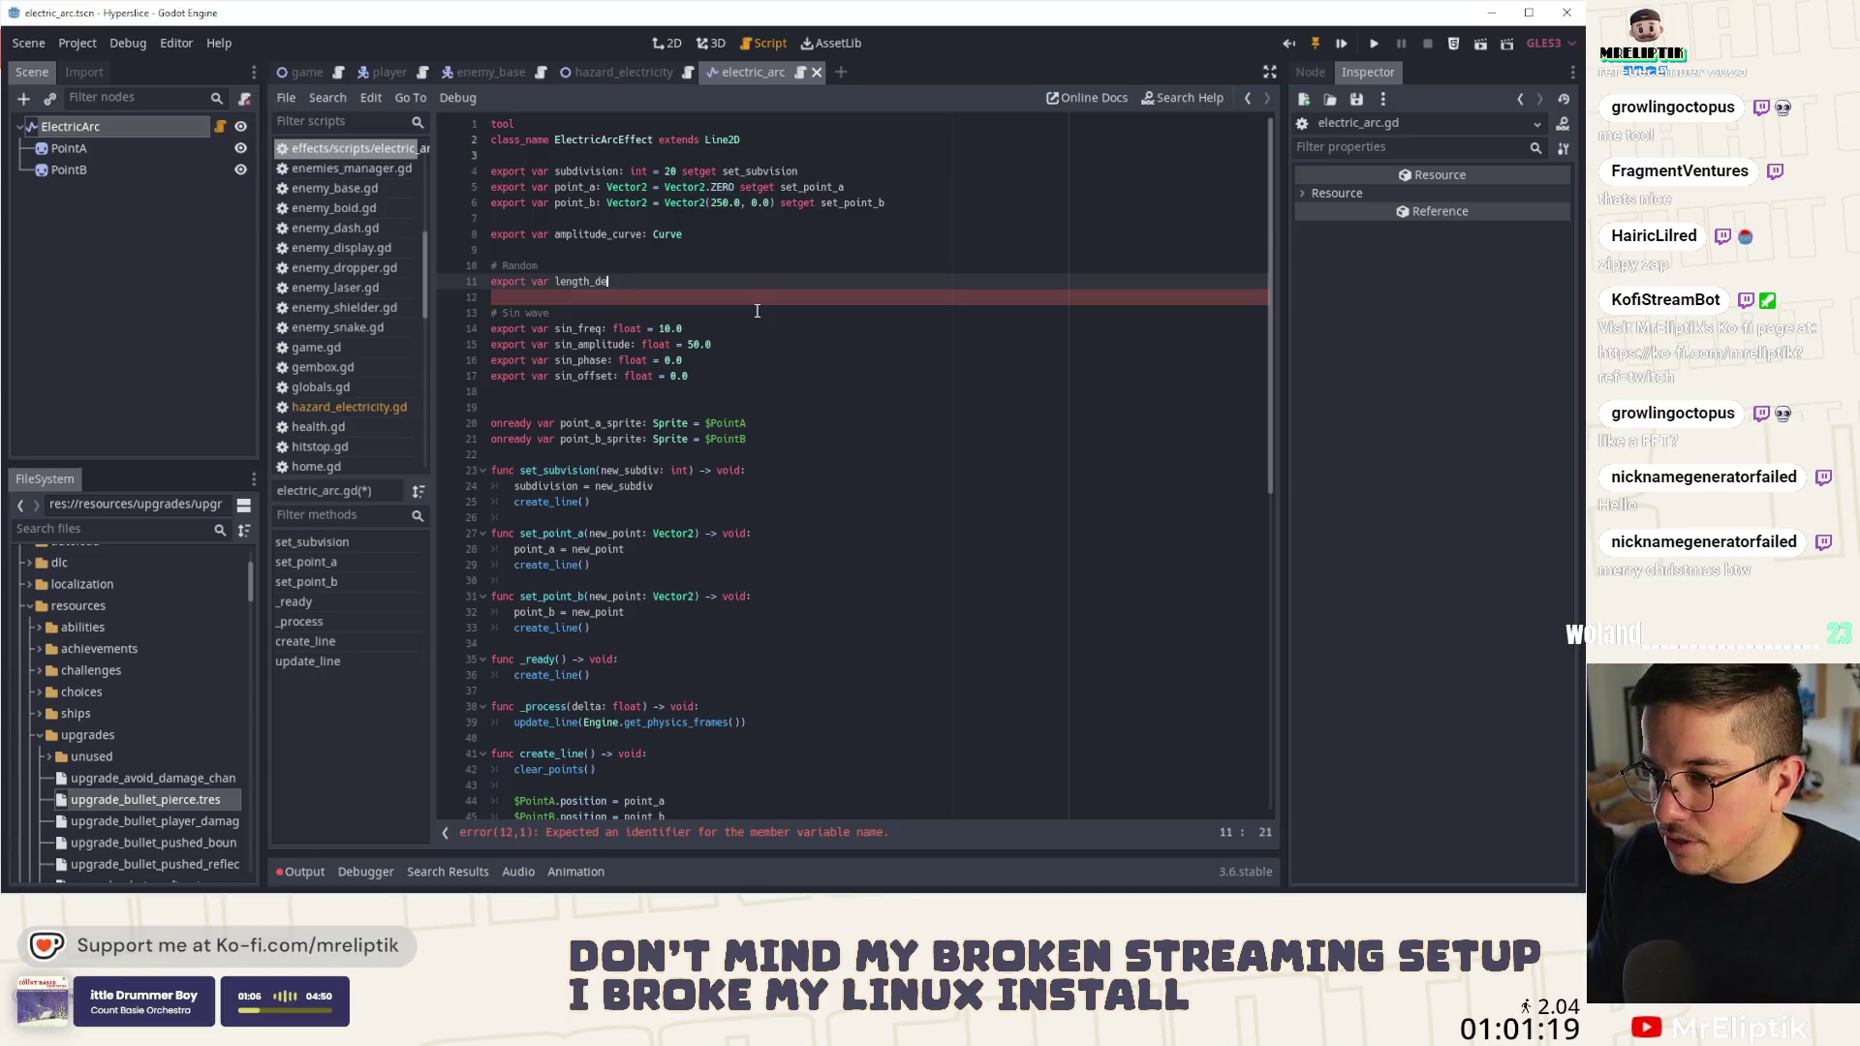
- Finish the 'export var length_deviation: float = 0.2' line on line 11 and save the script
text(viation:)
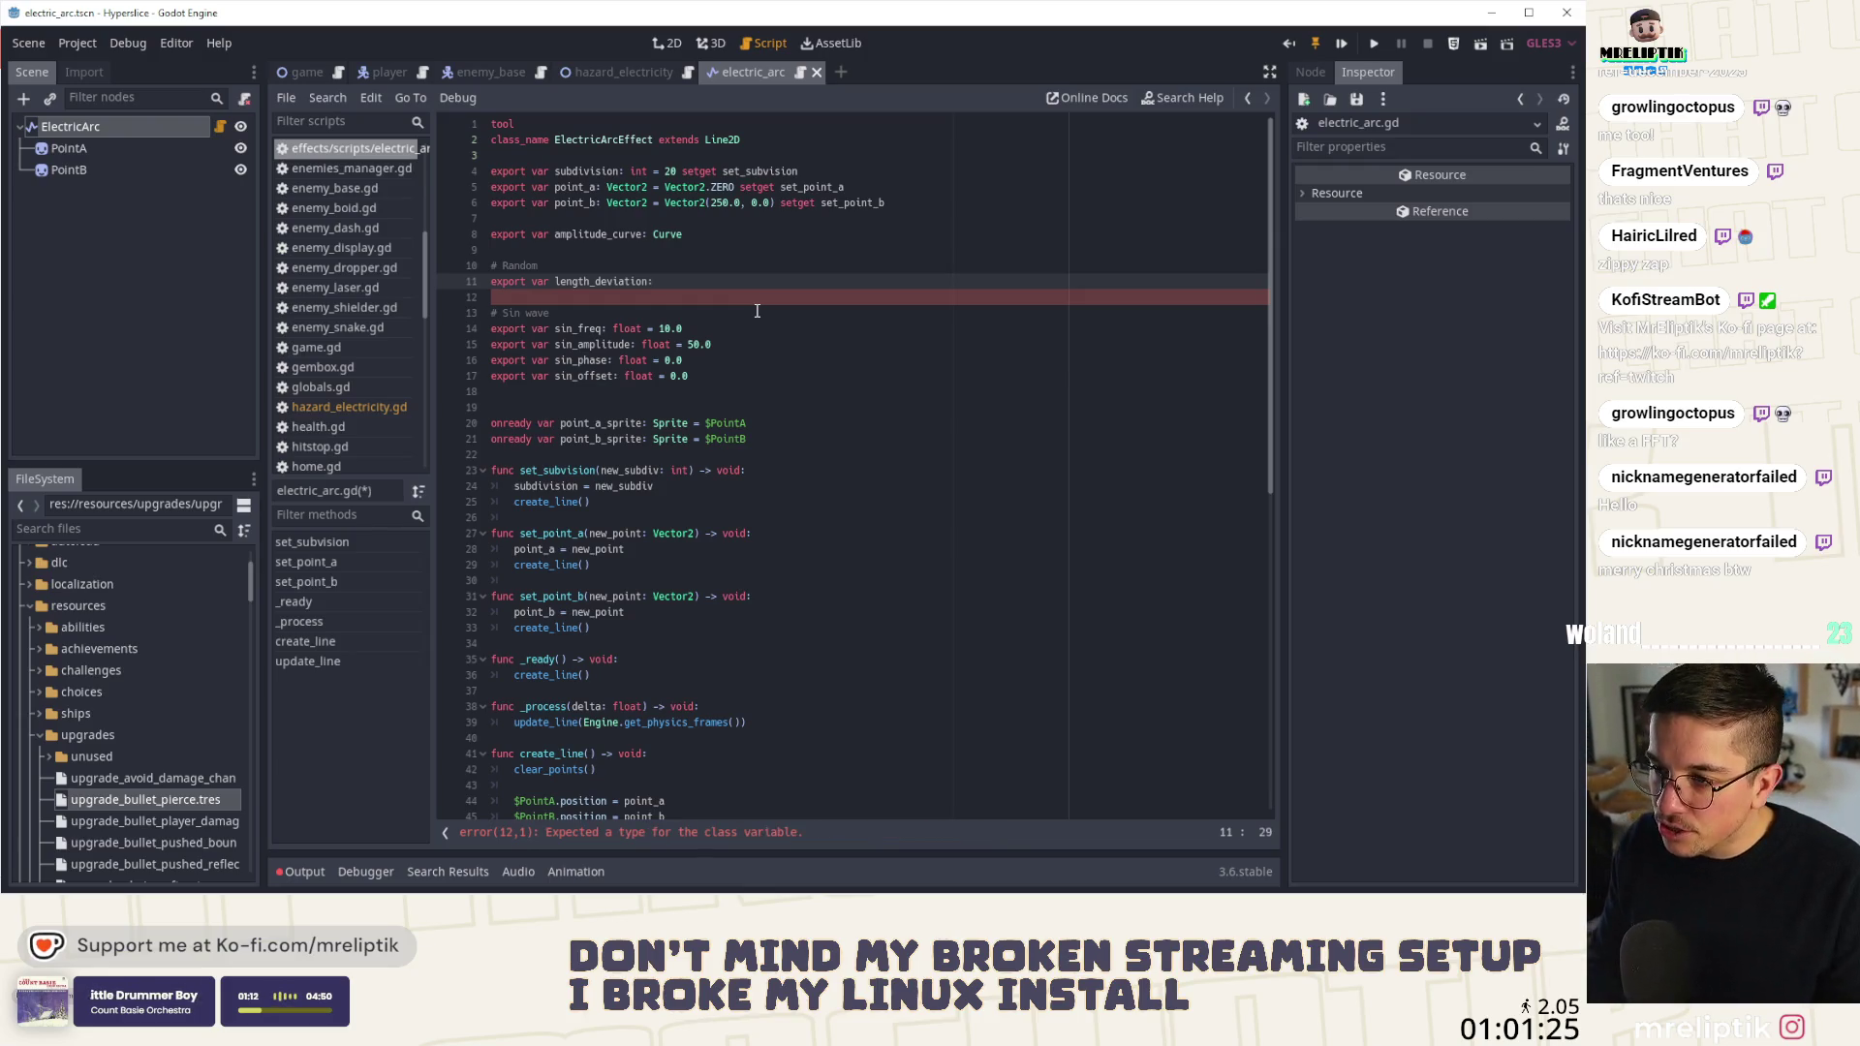
text( float = 2)
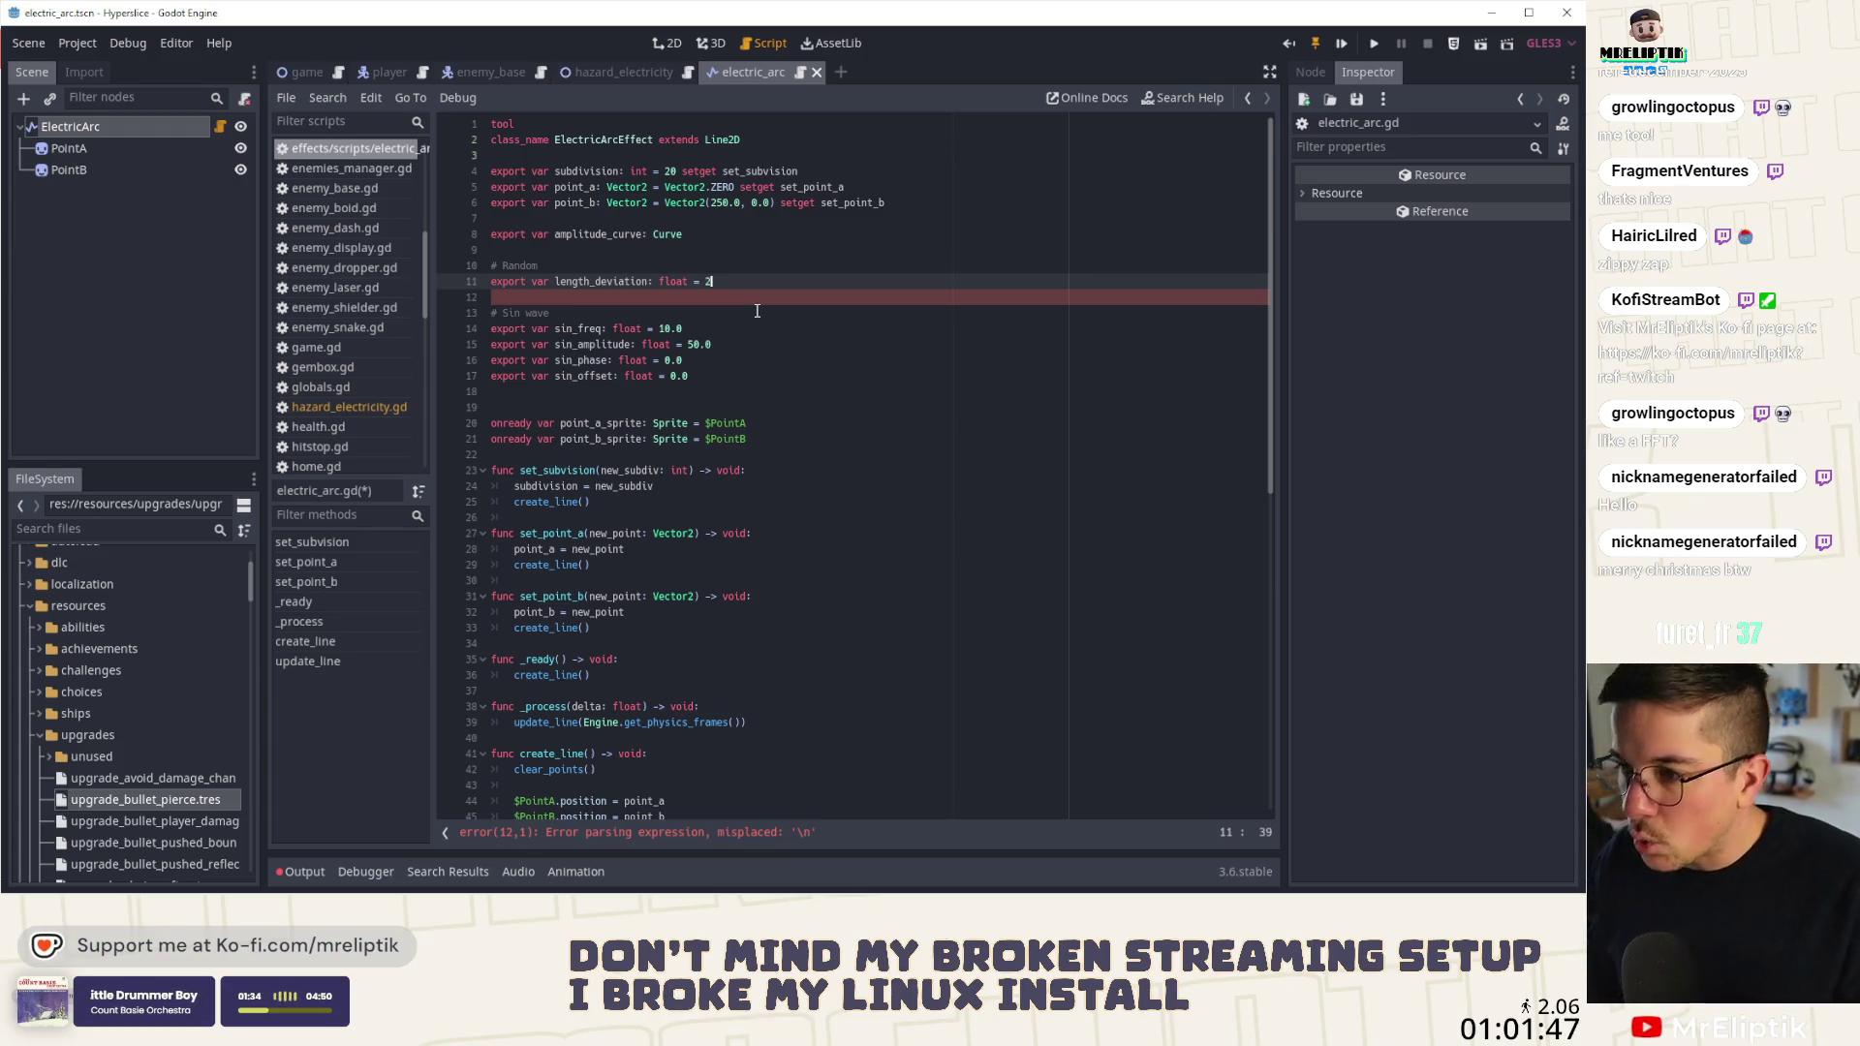
key(BackSpace)
text(0.)
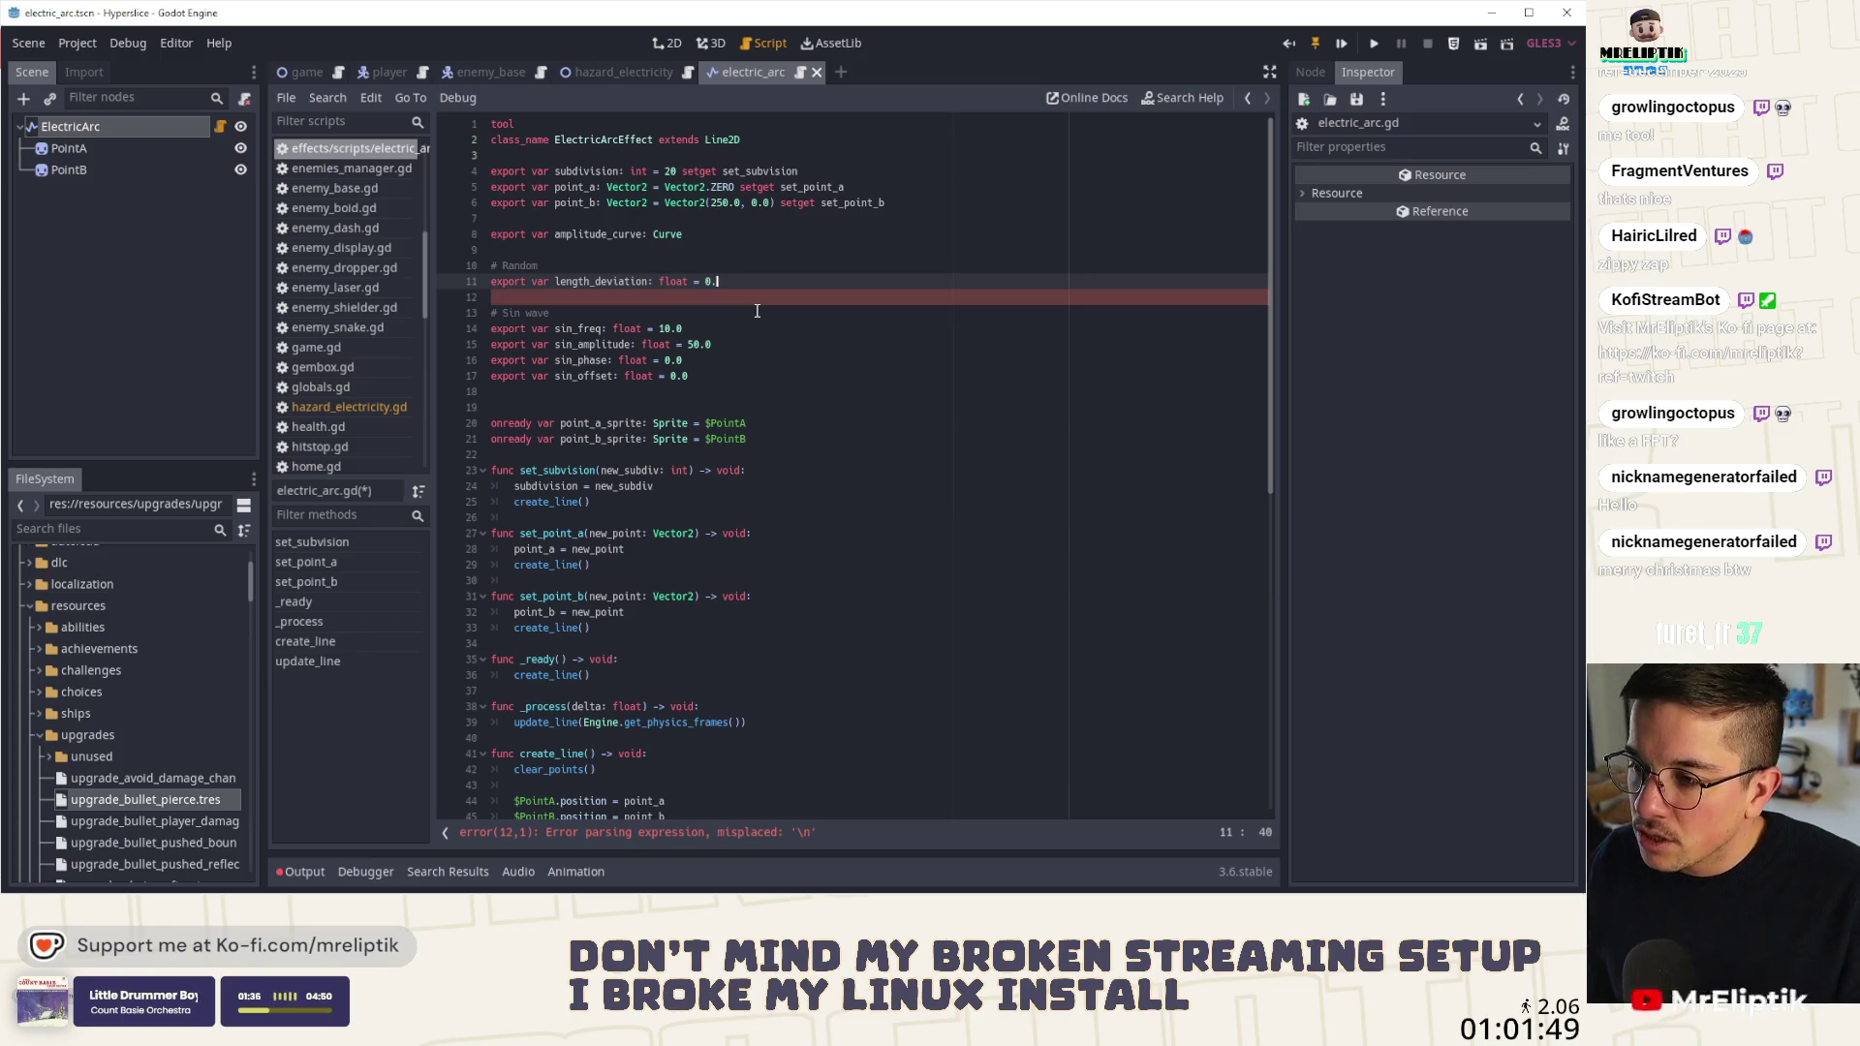
key(ctrl+s)
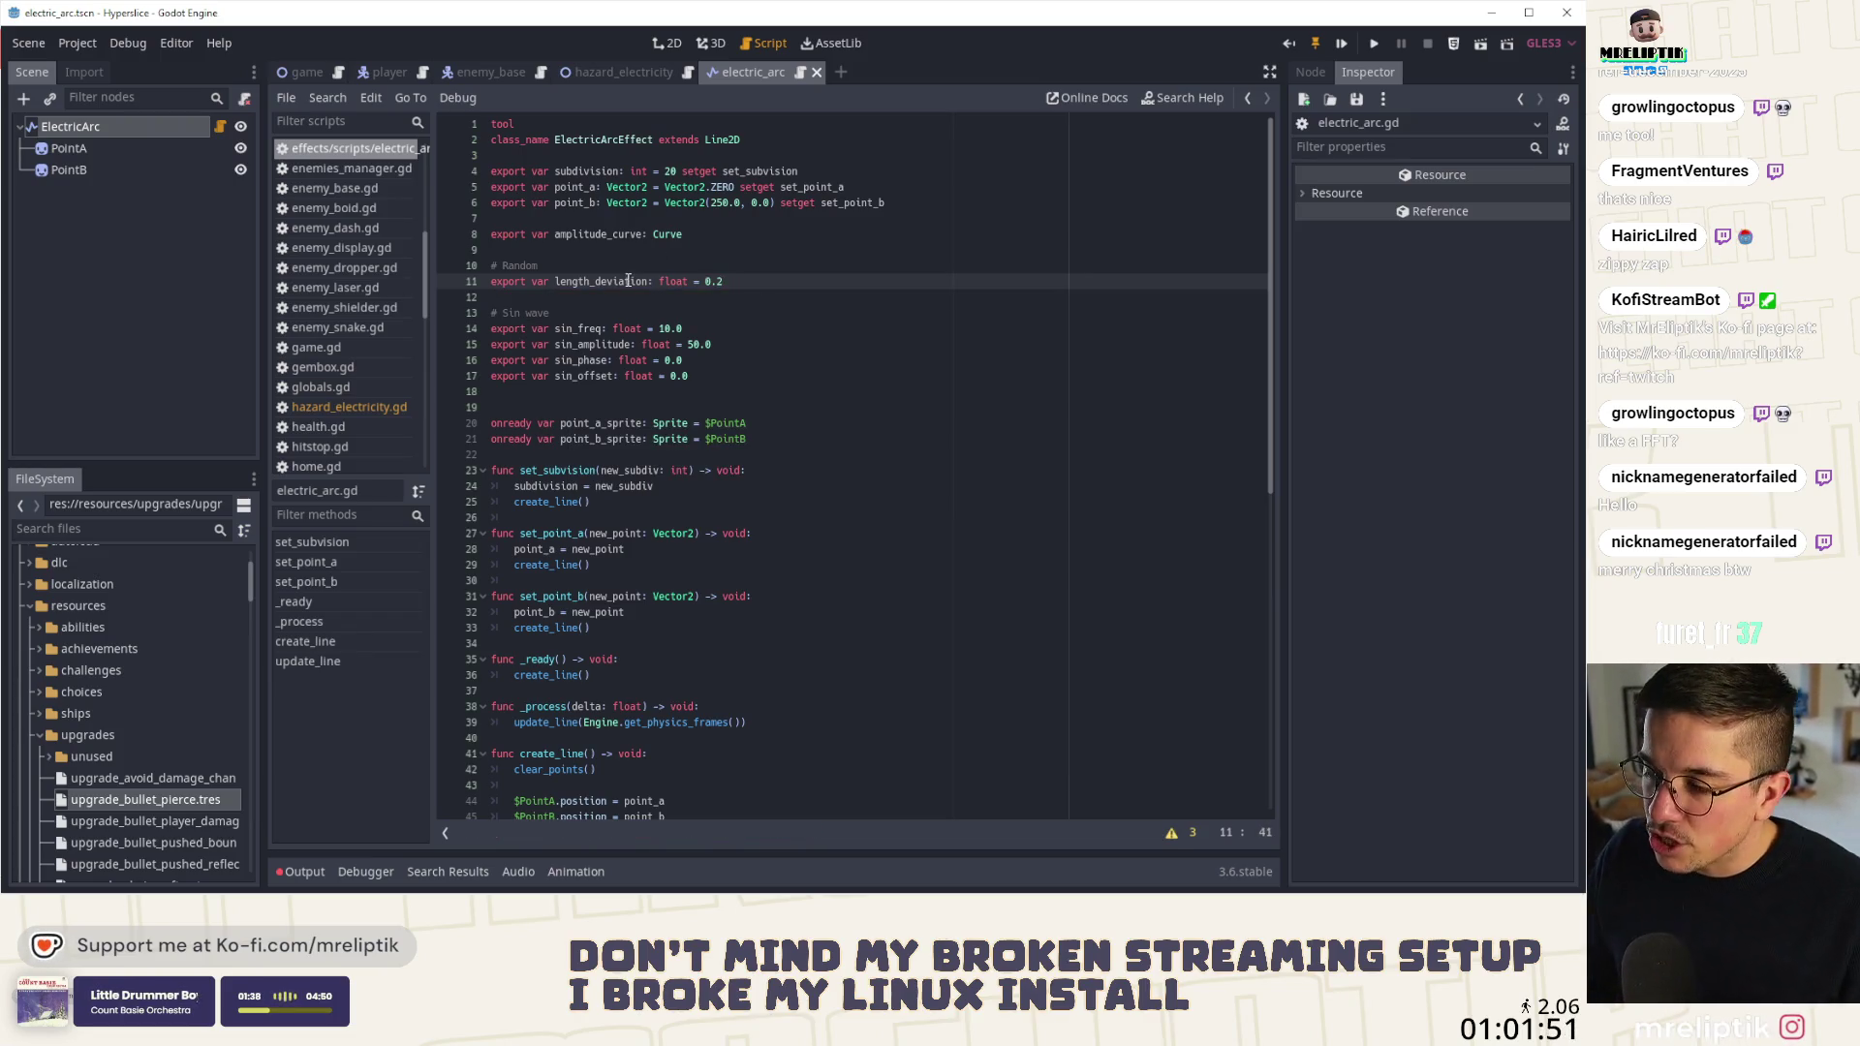
double_click(617, 277)
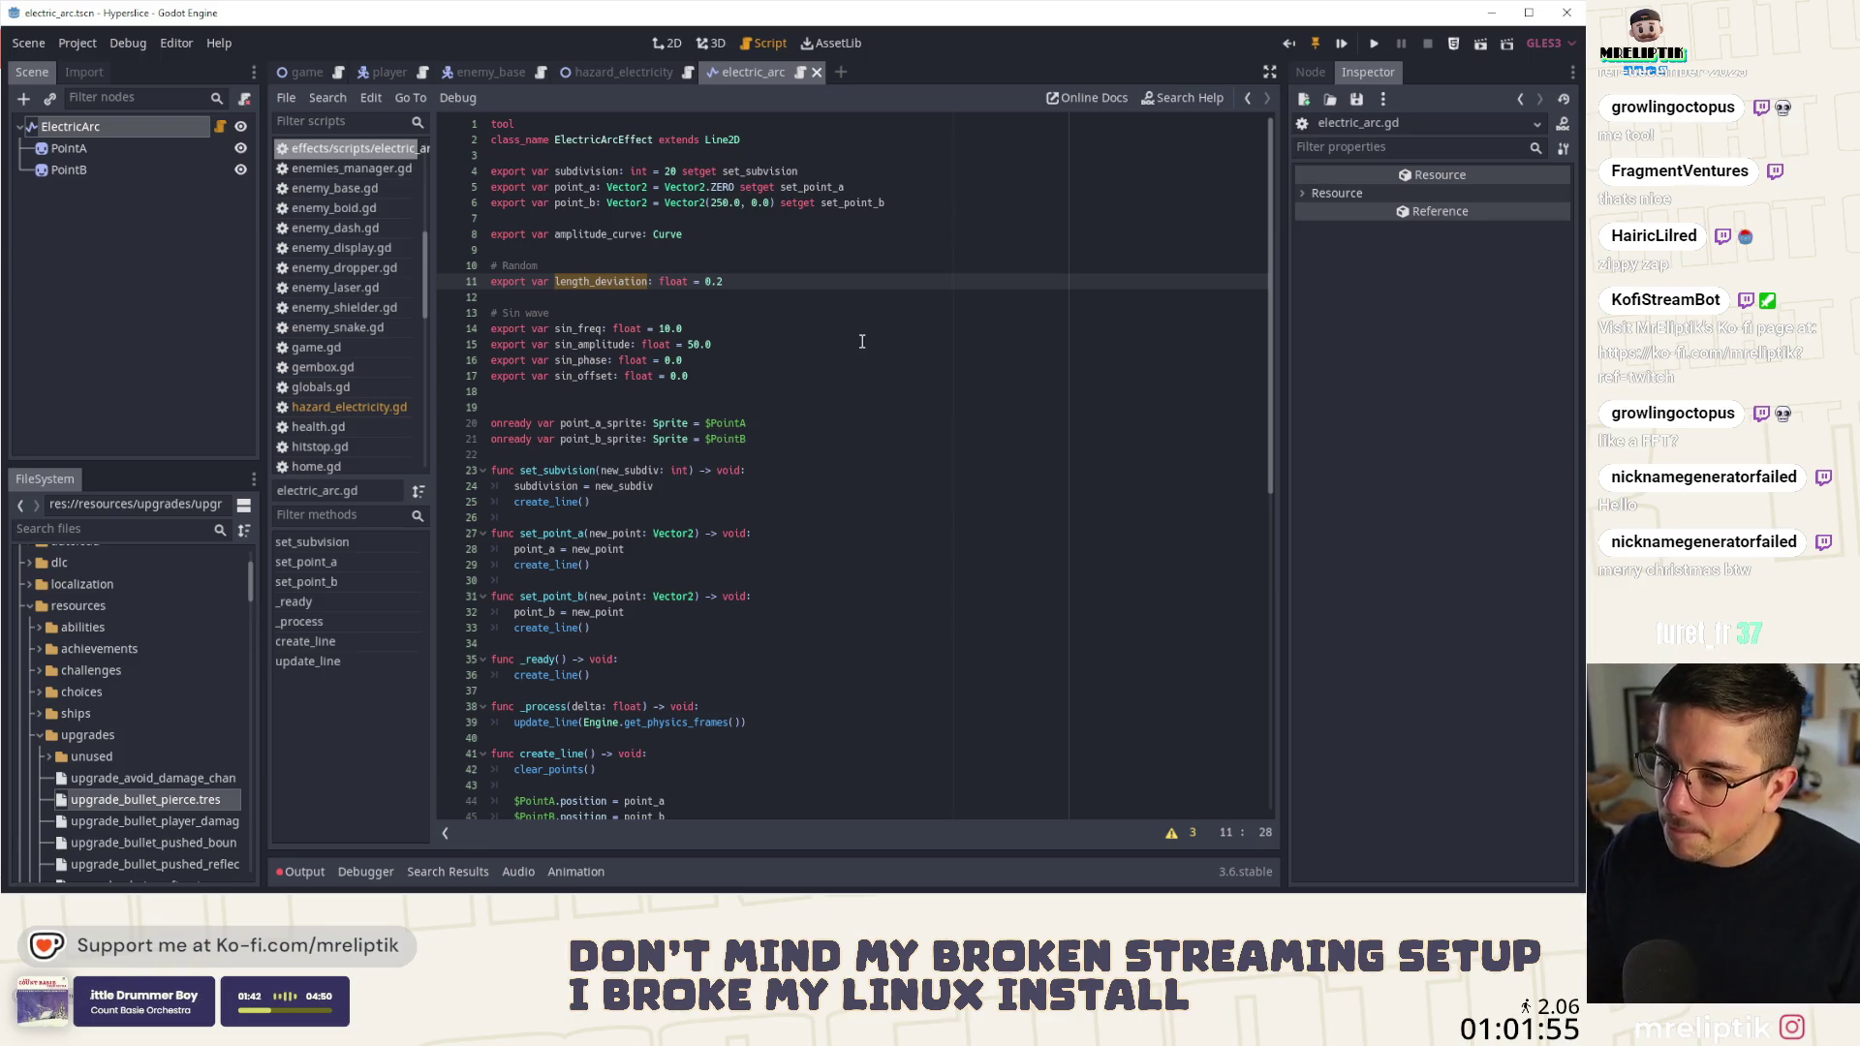
- Below line 68, declare 'var deviated_step: float = step + rand_range(...)'
scroll(861, 341, down, 10)
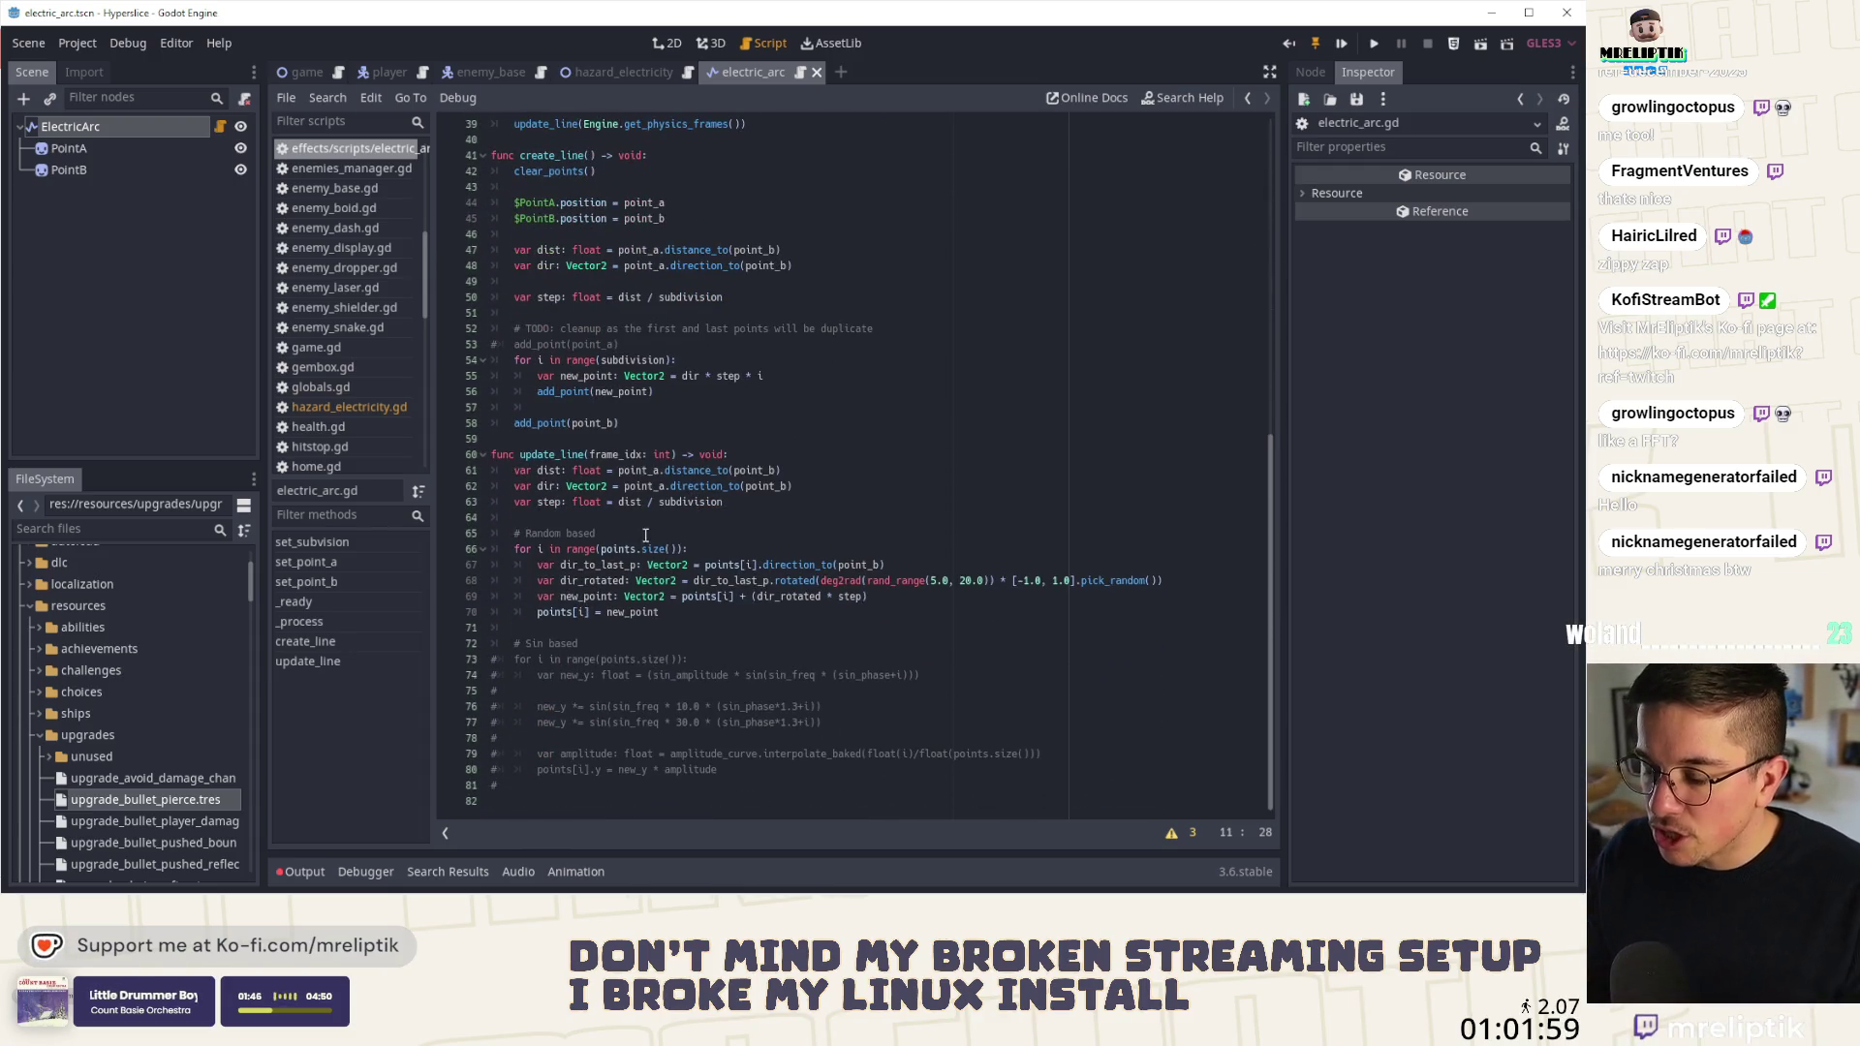
double_click(600, 564)
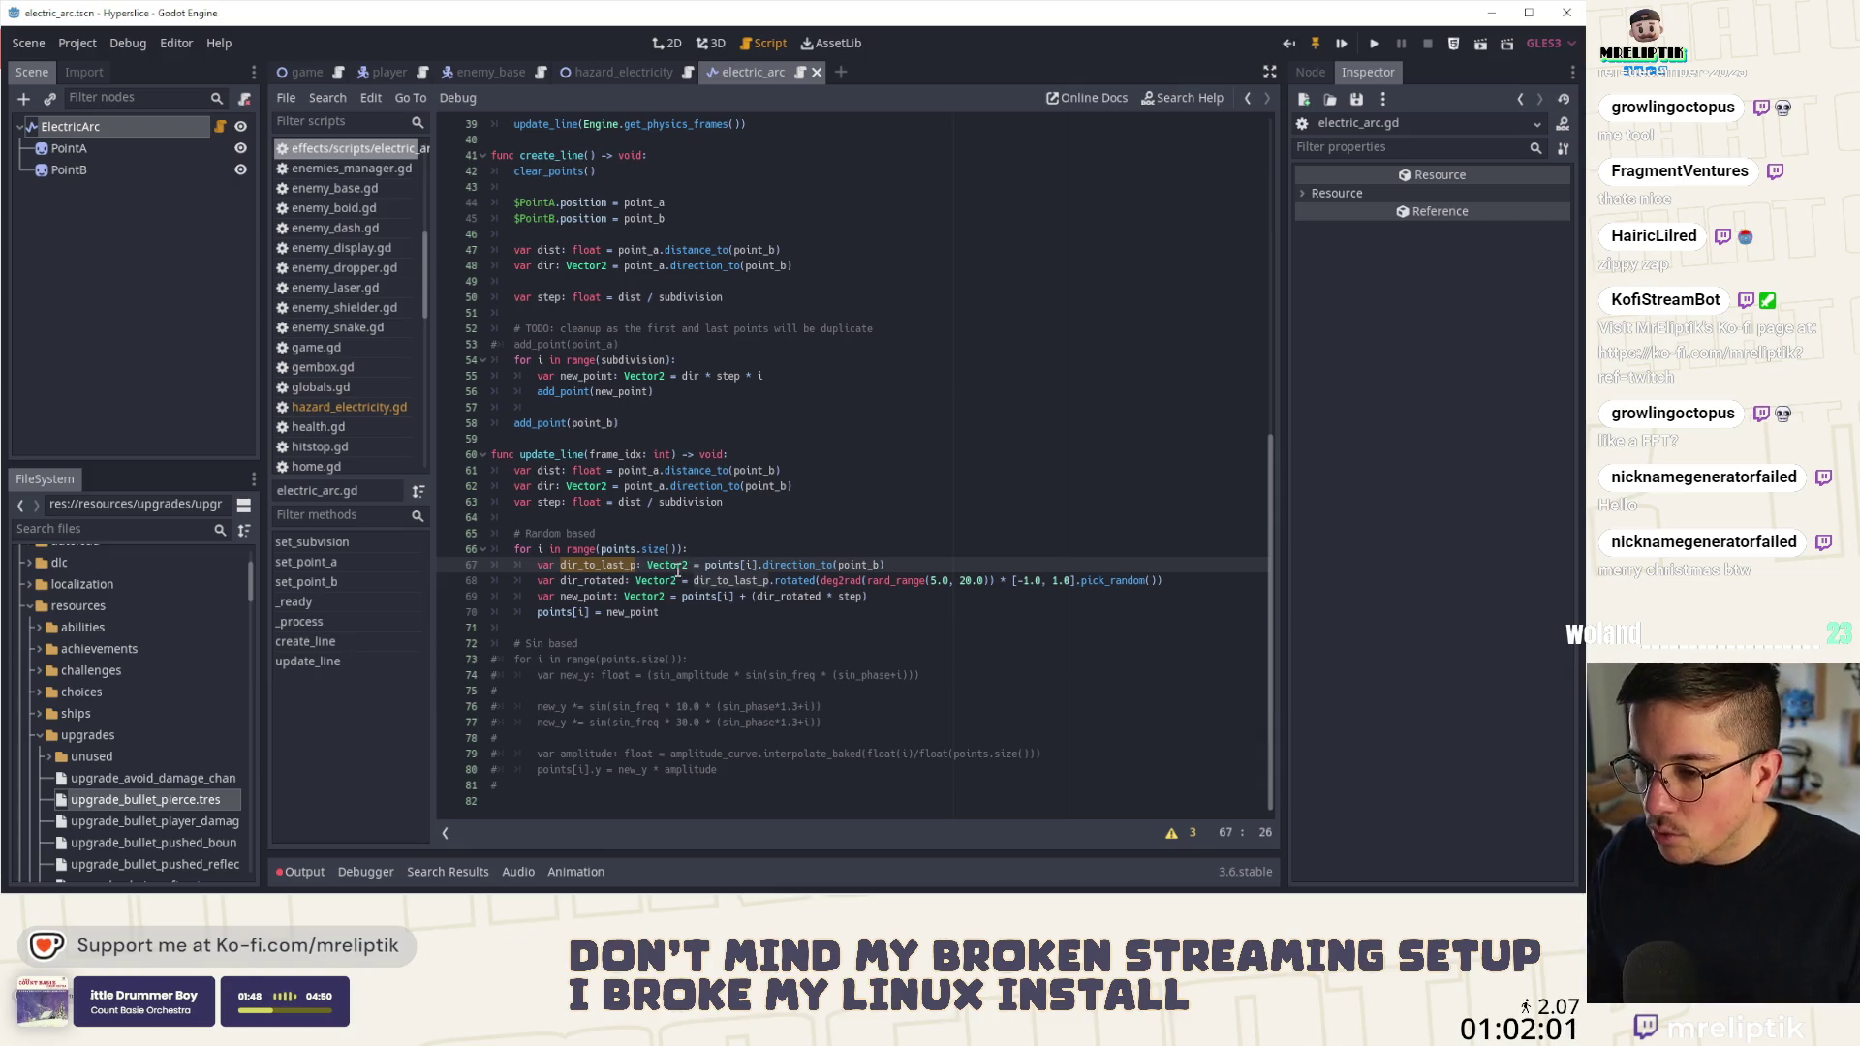
double_click(591, 595)
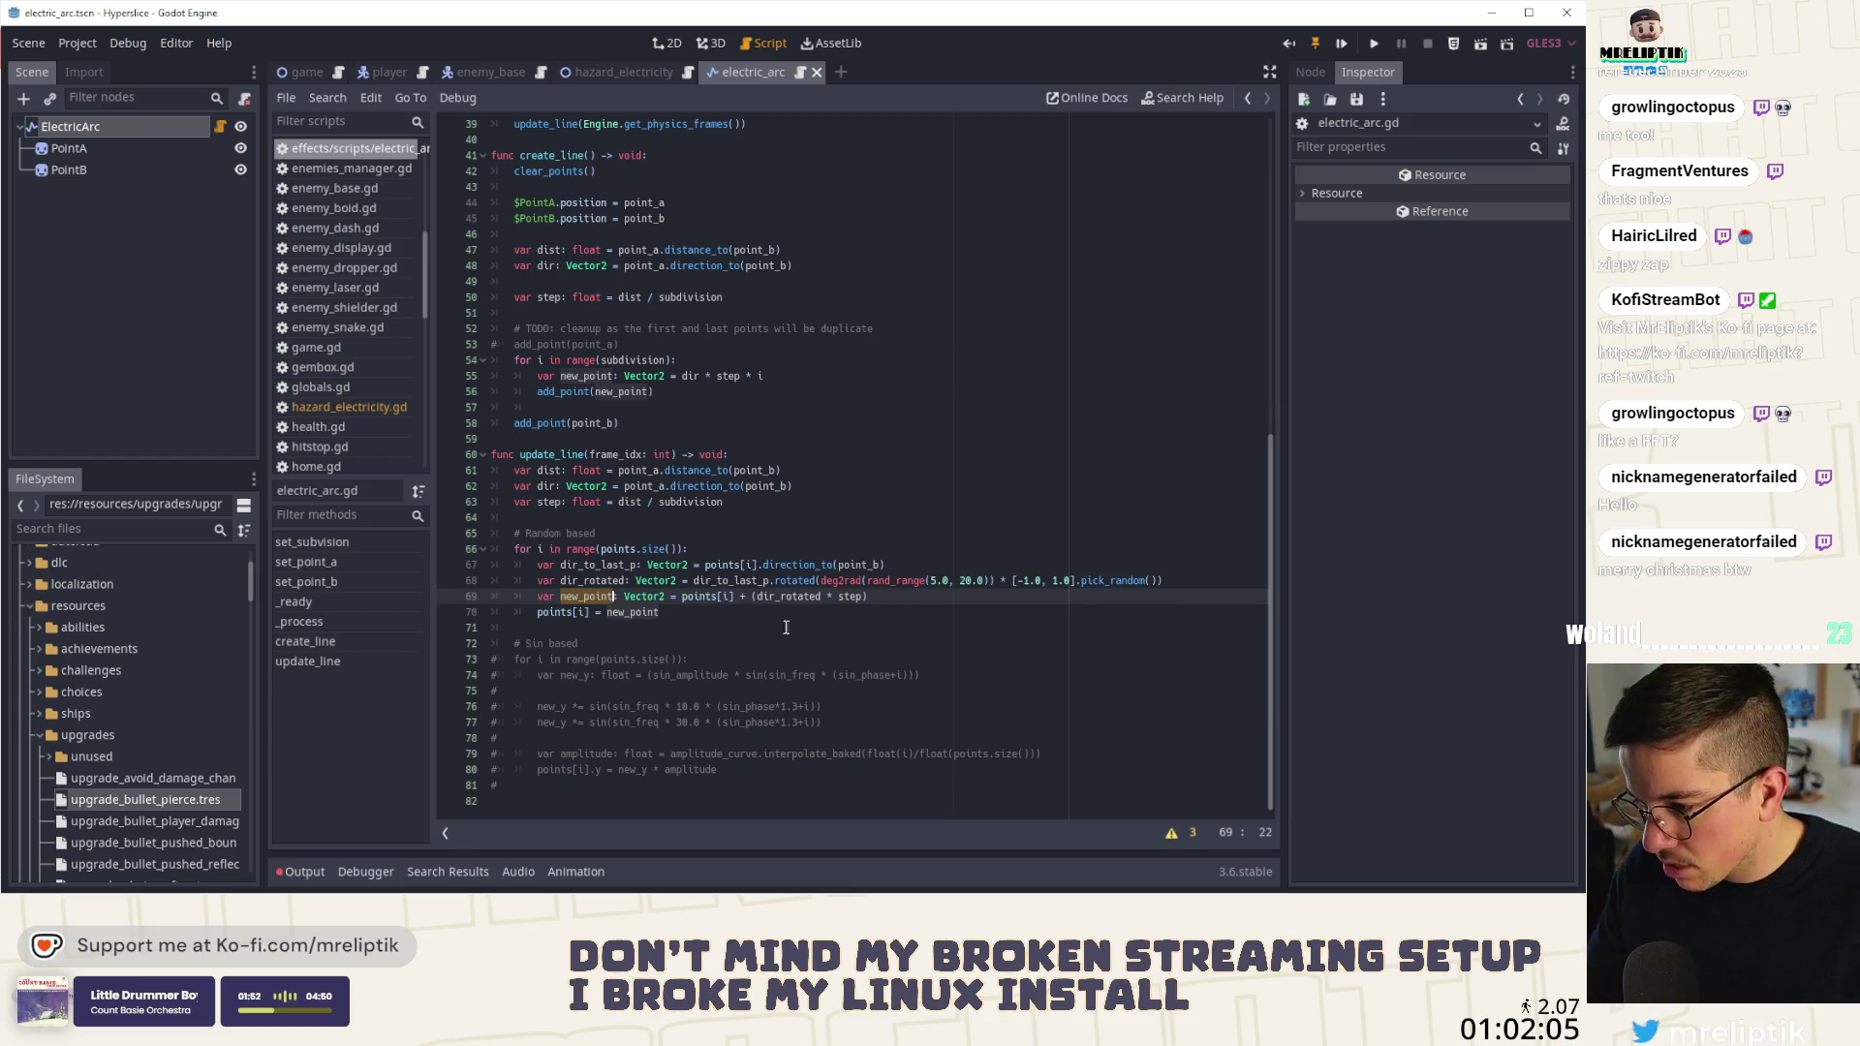
click(841, 596)
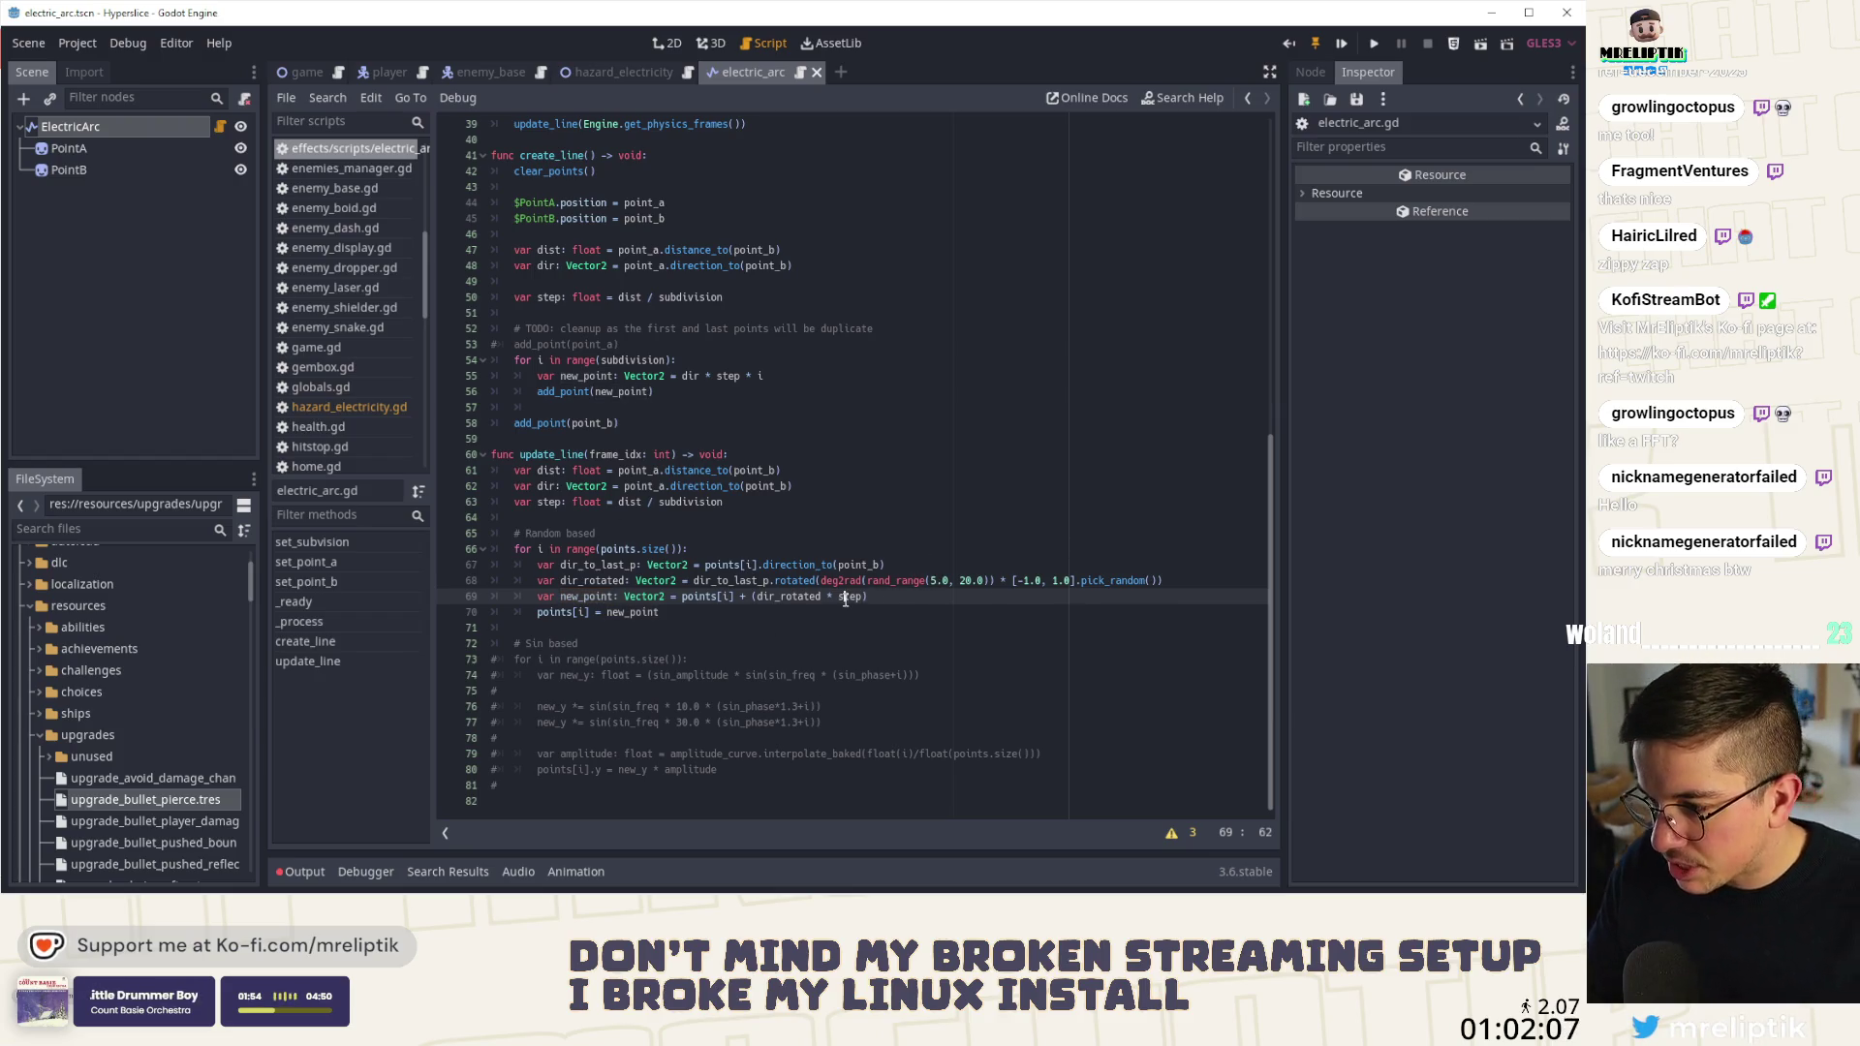
click(1175, 585)
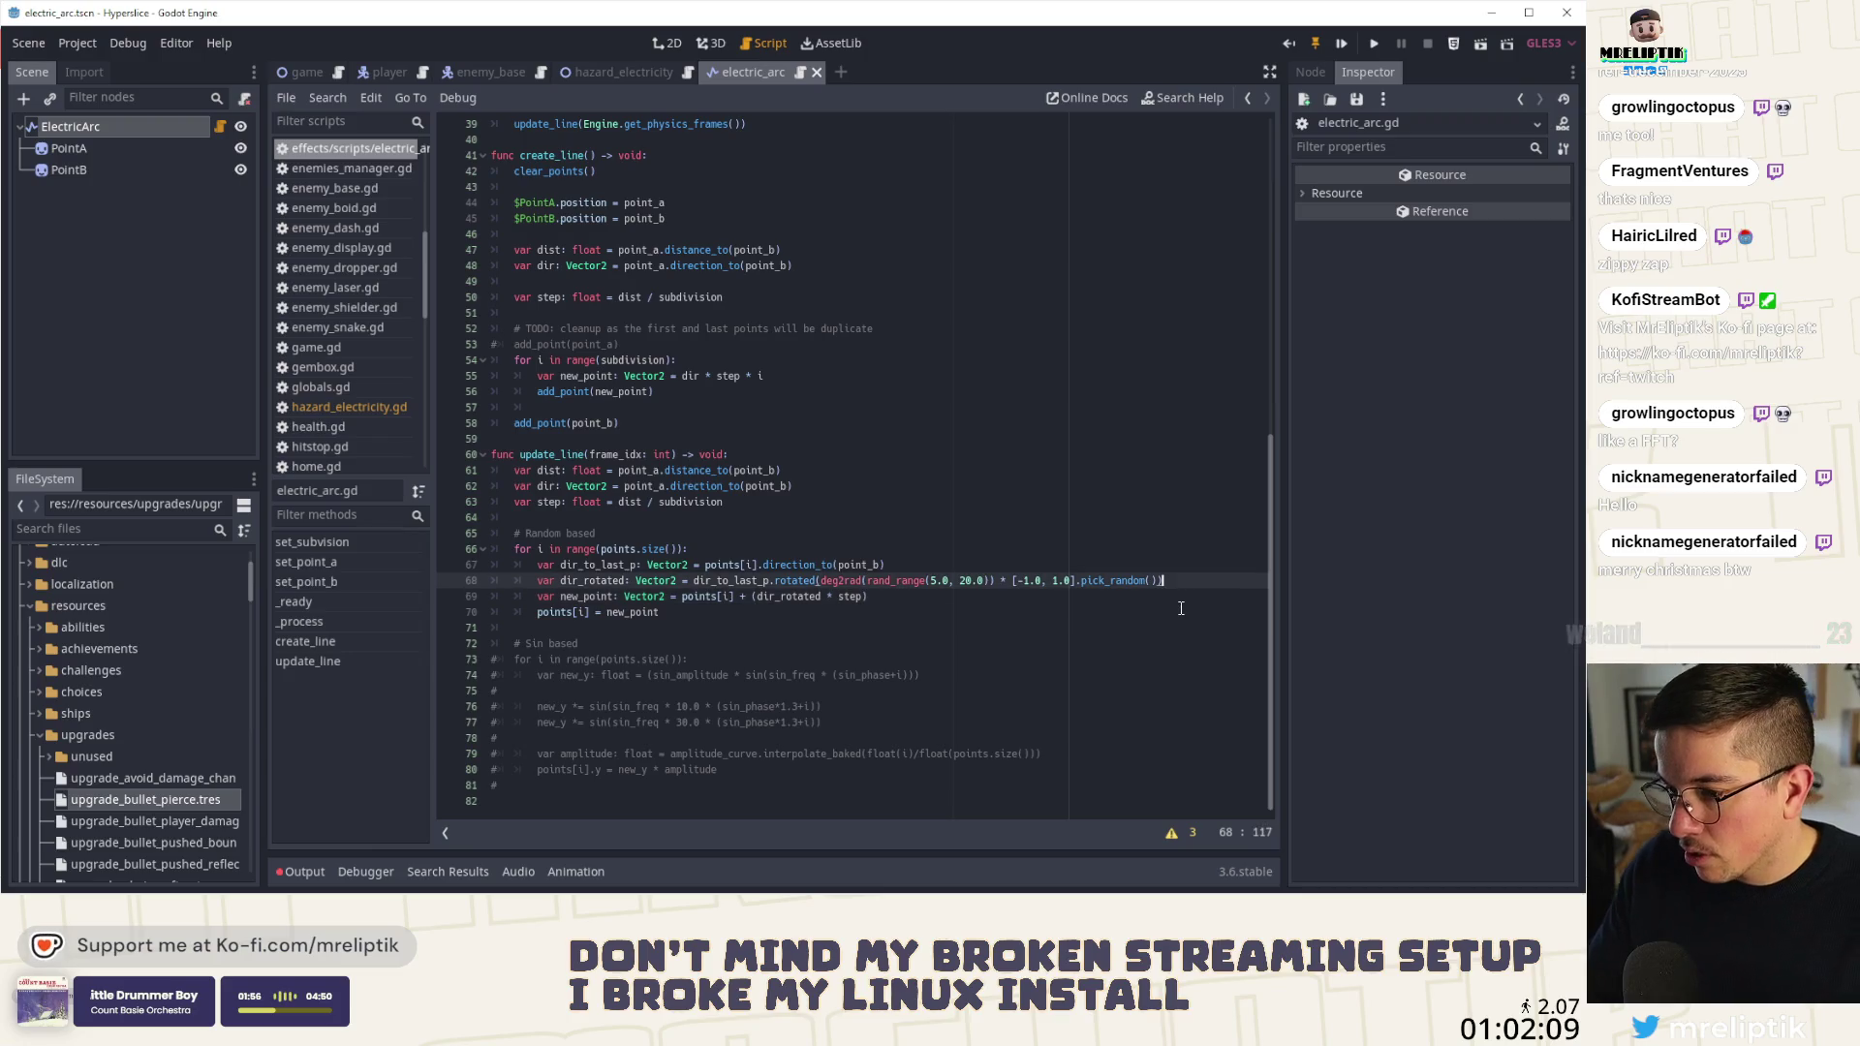
key(Return)
text(var)
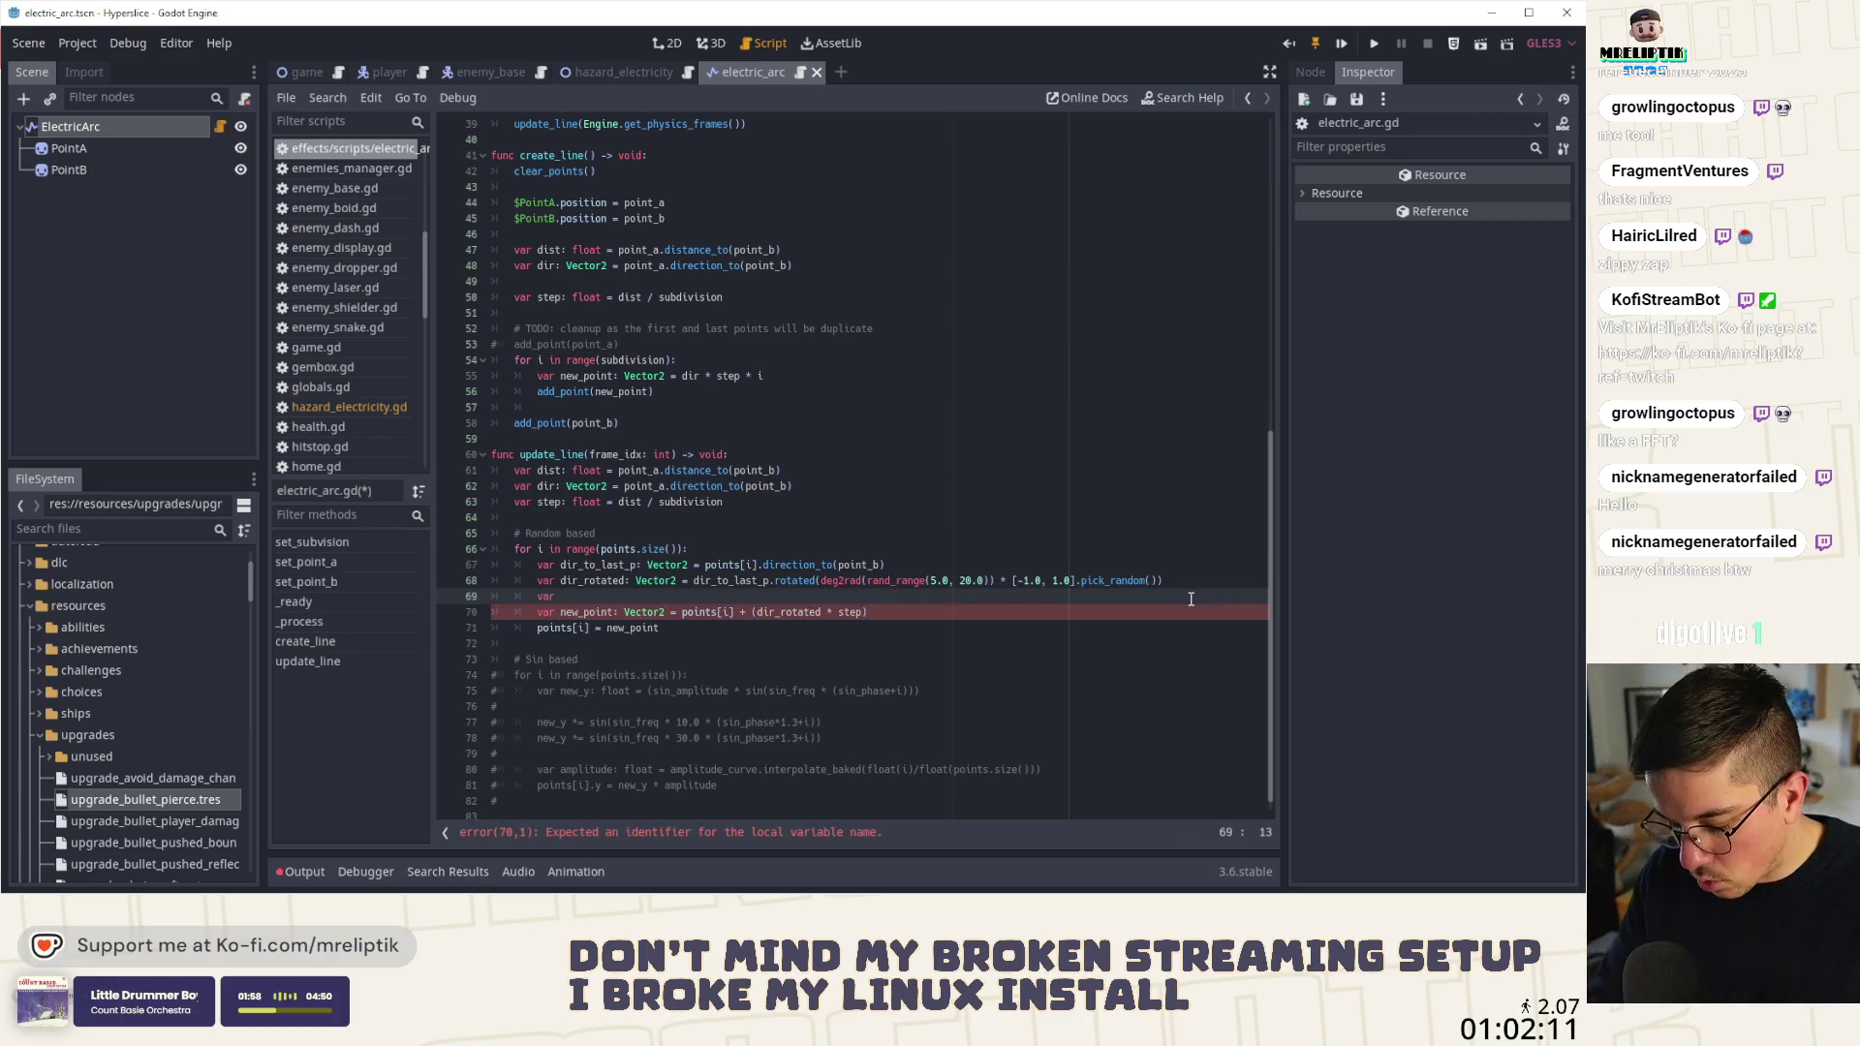
text( deviated_step)
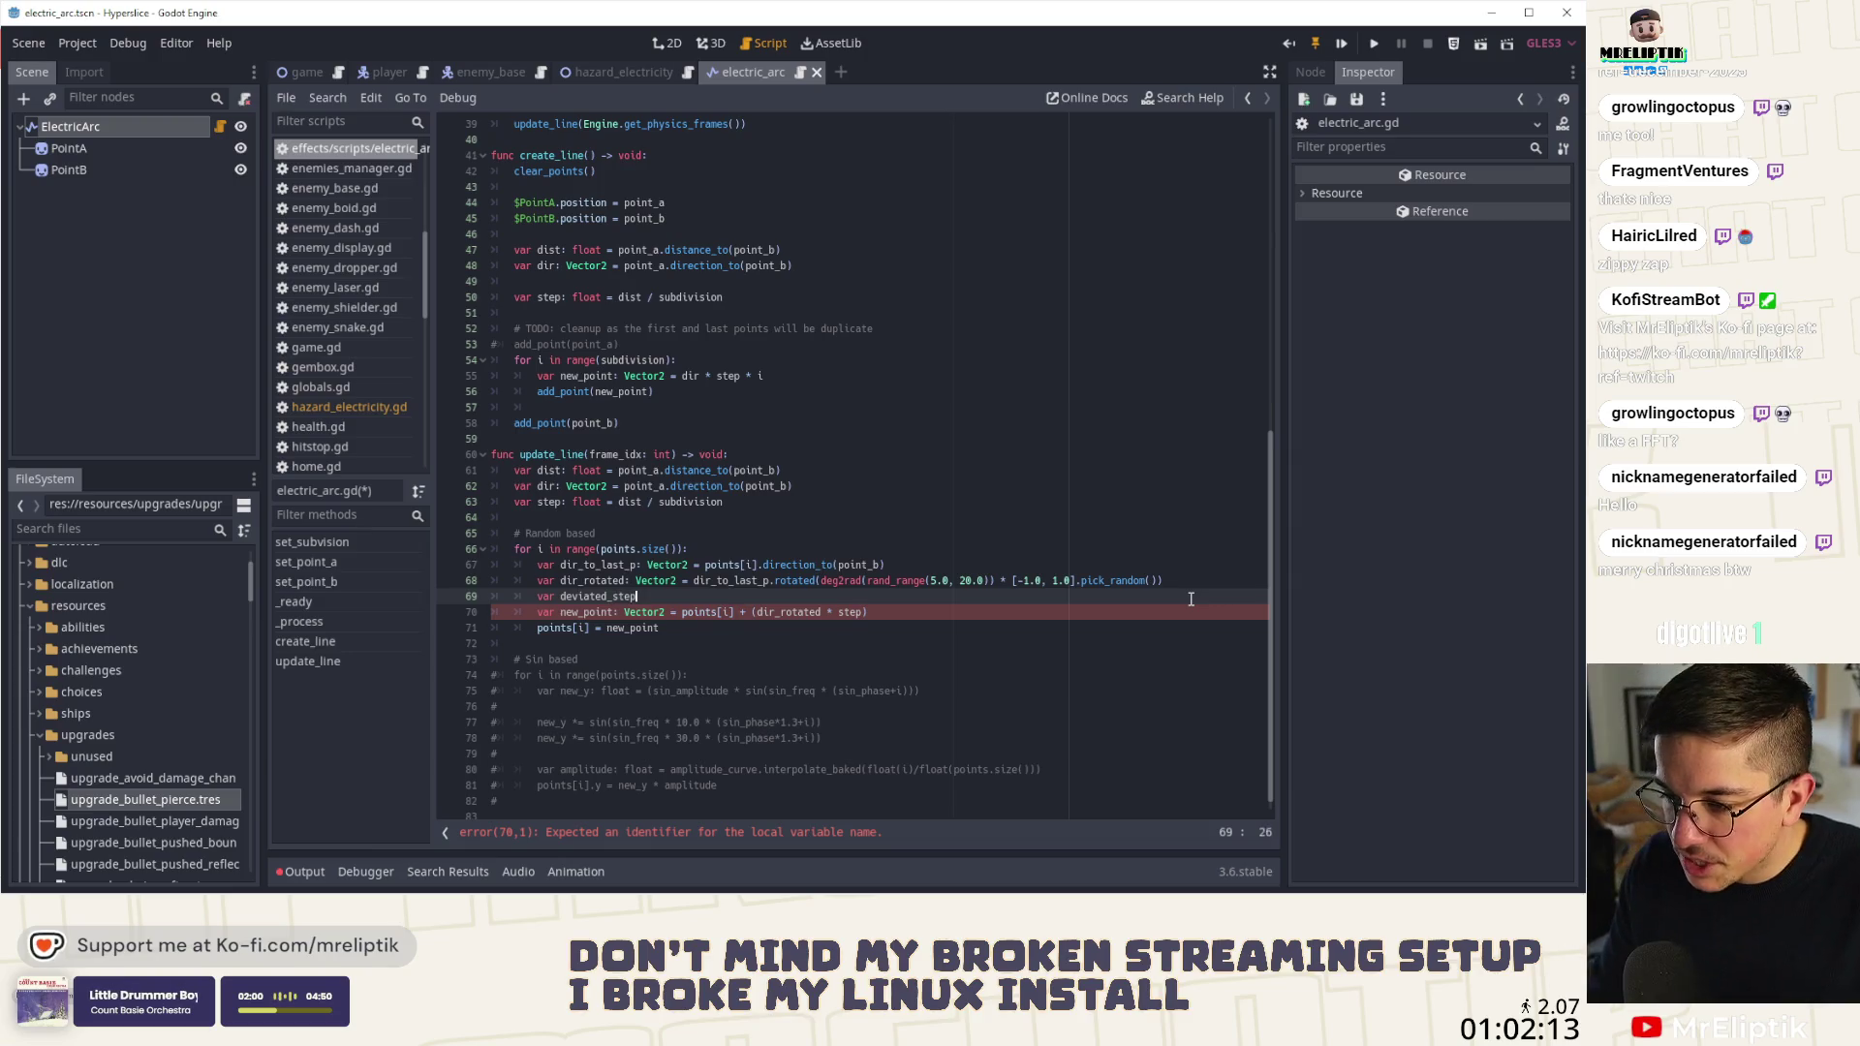
text(: float = step )
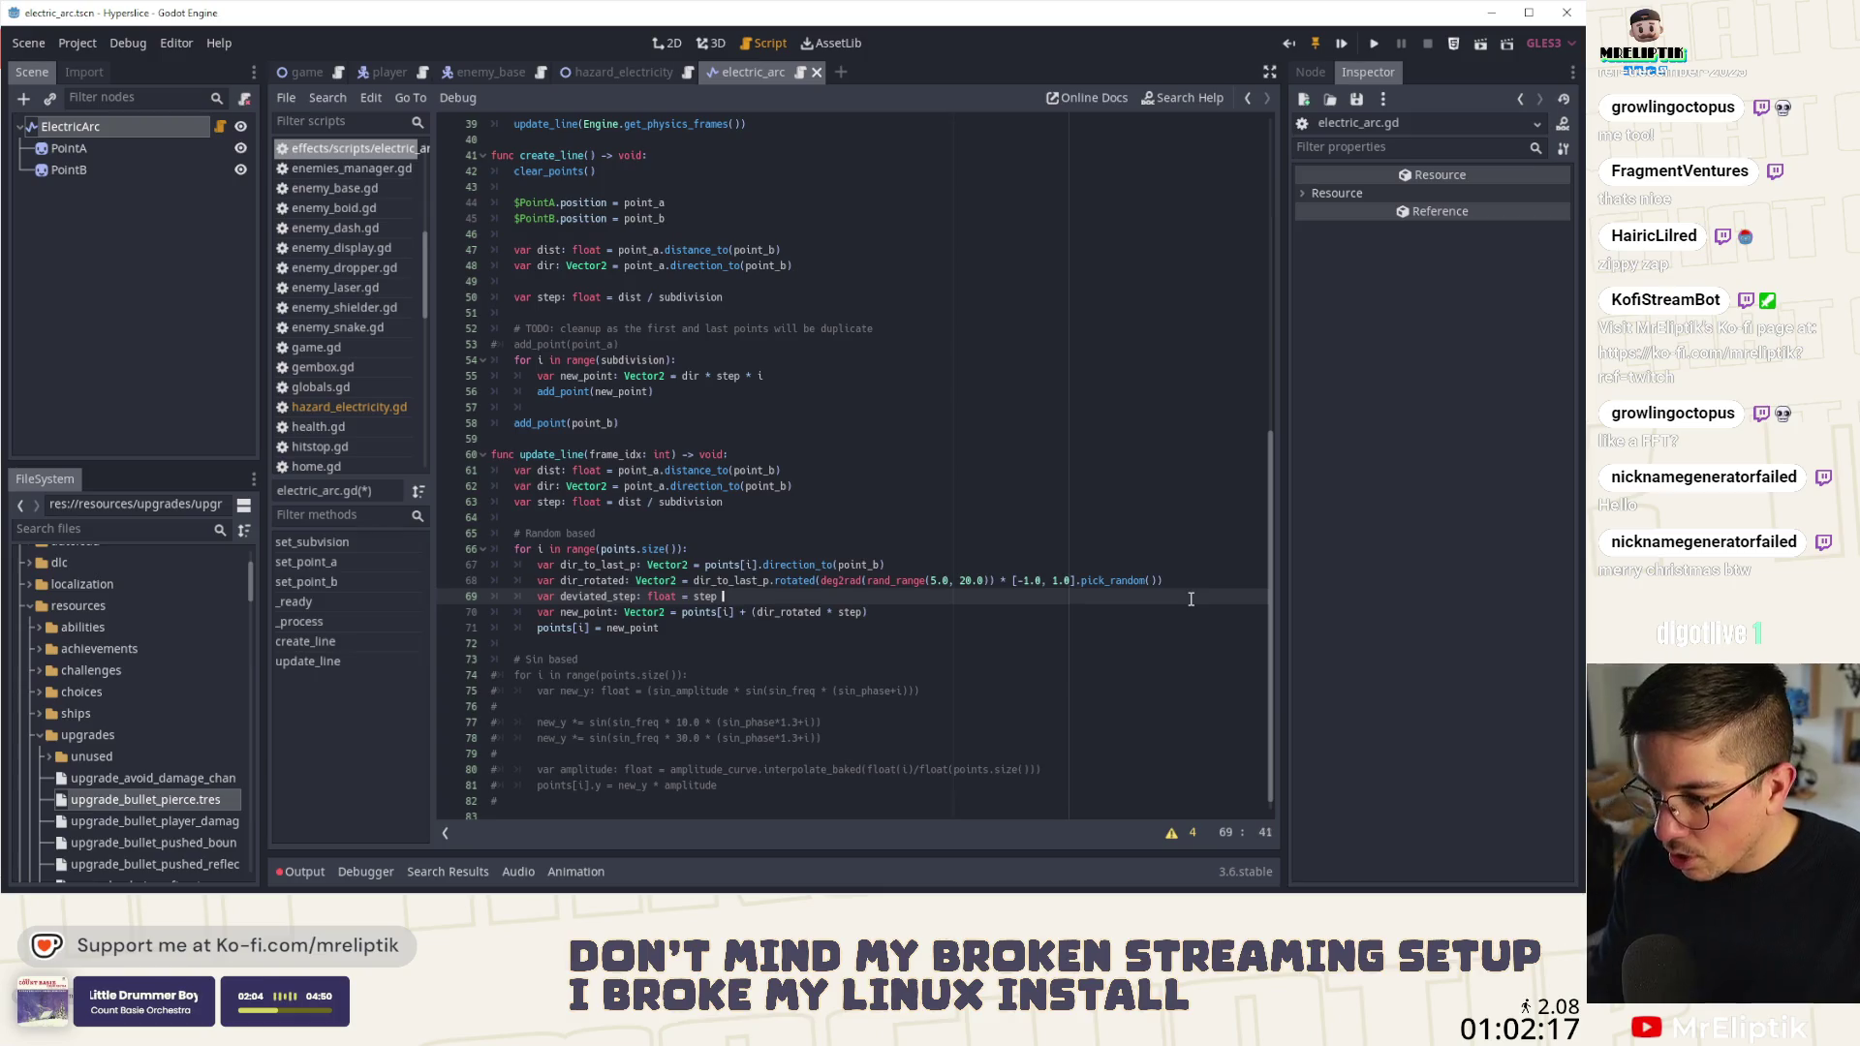
text(+ rand)
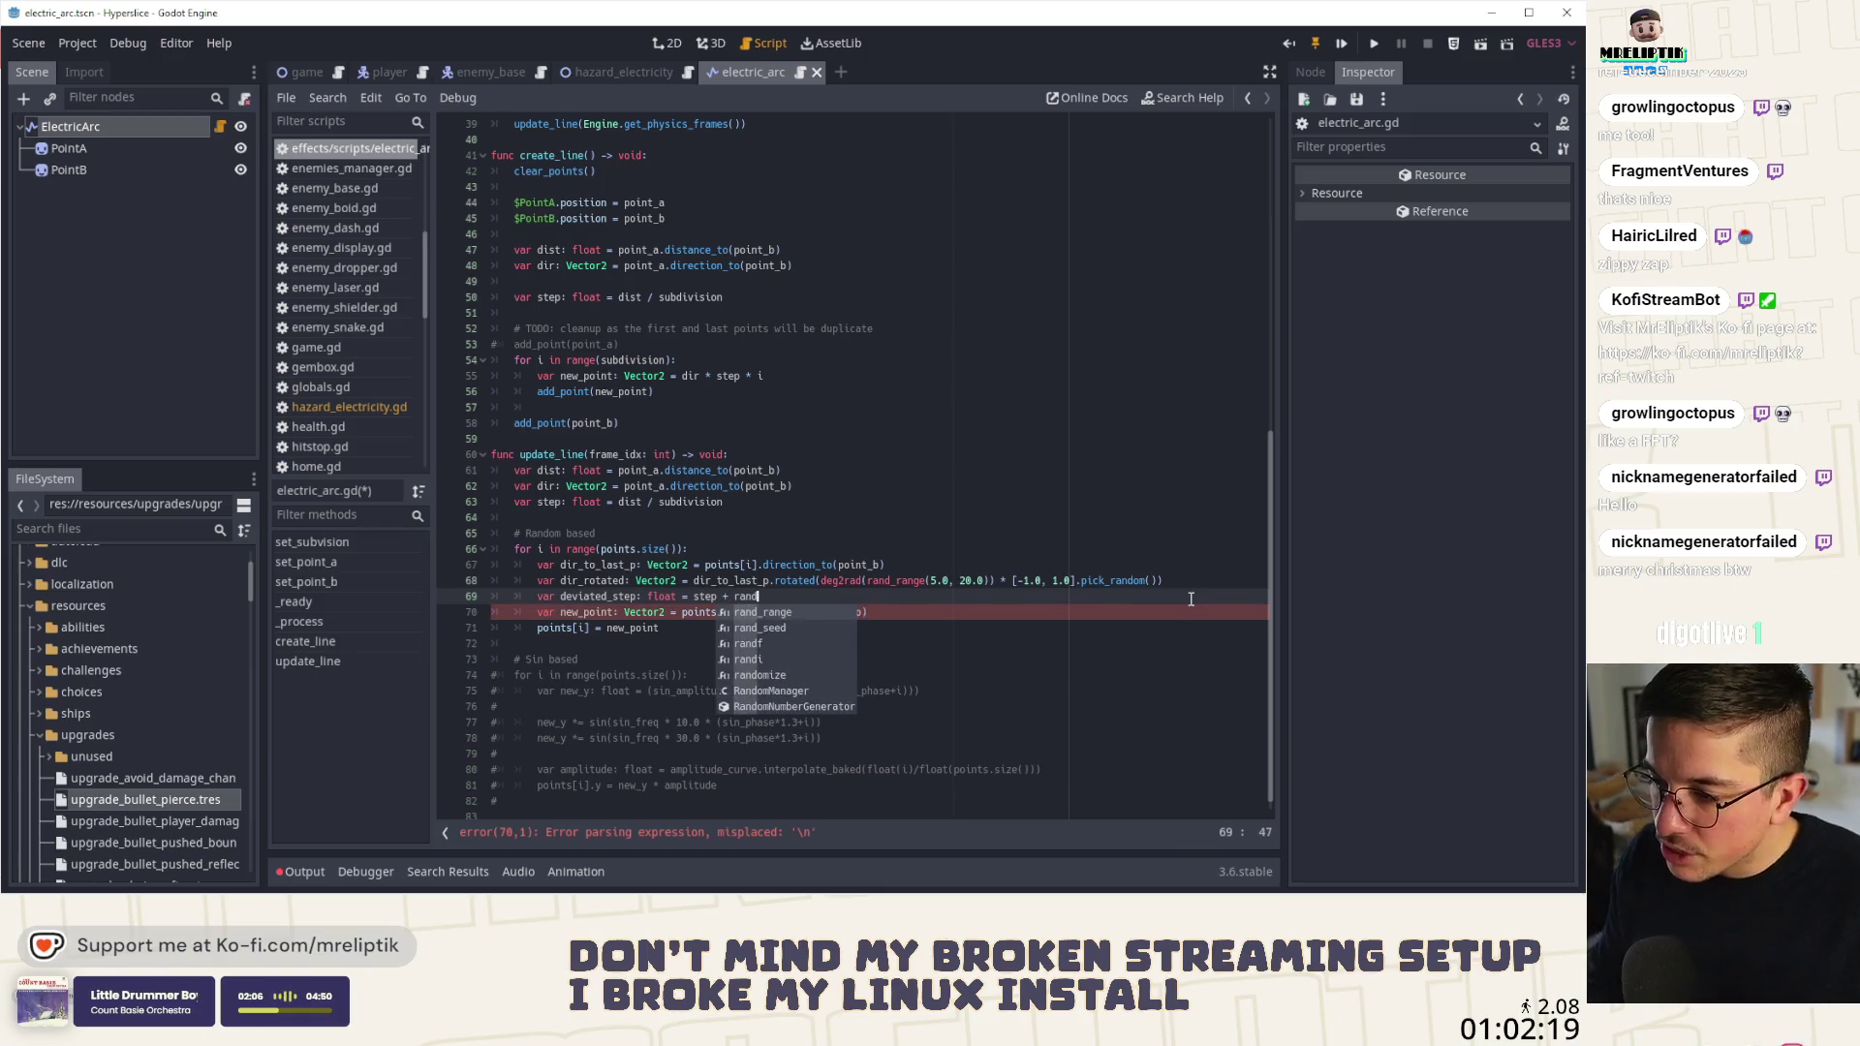
key(Return)
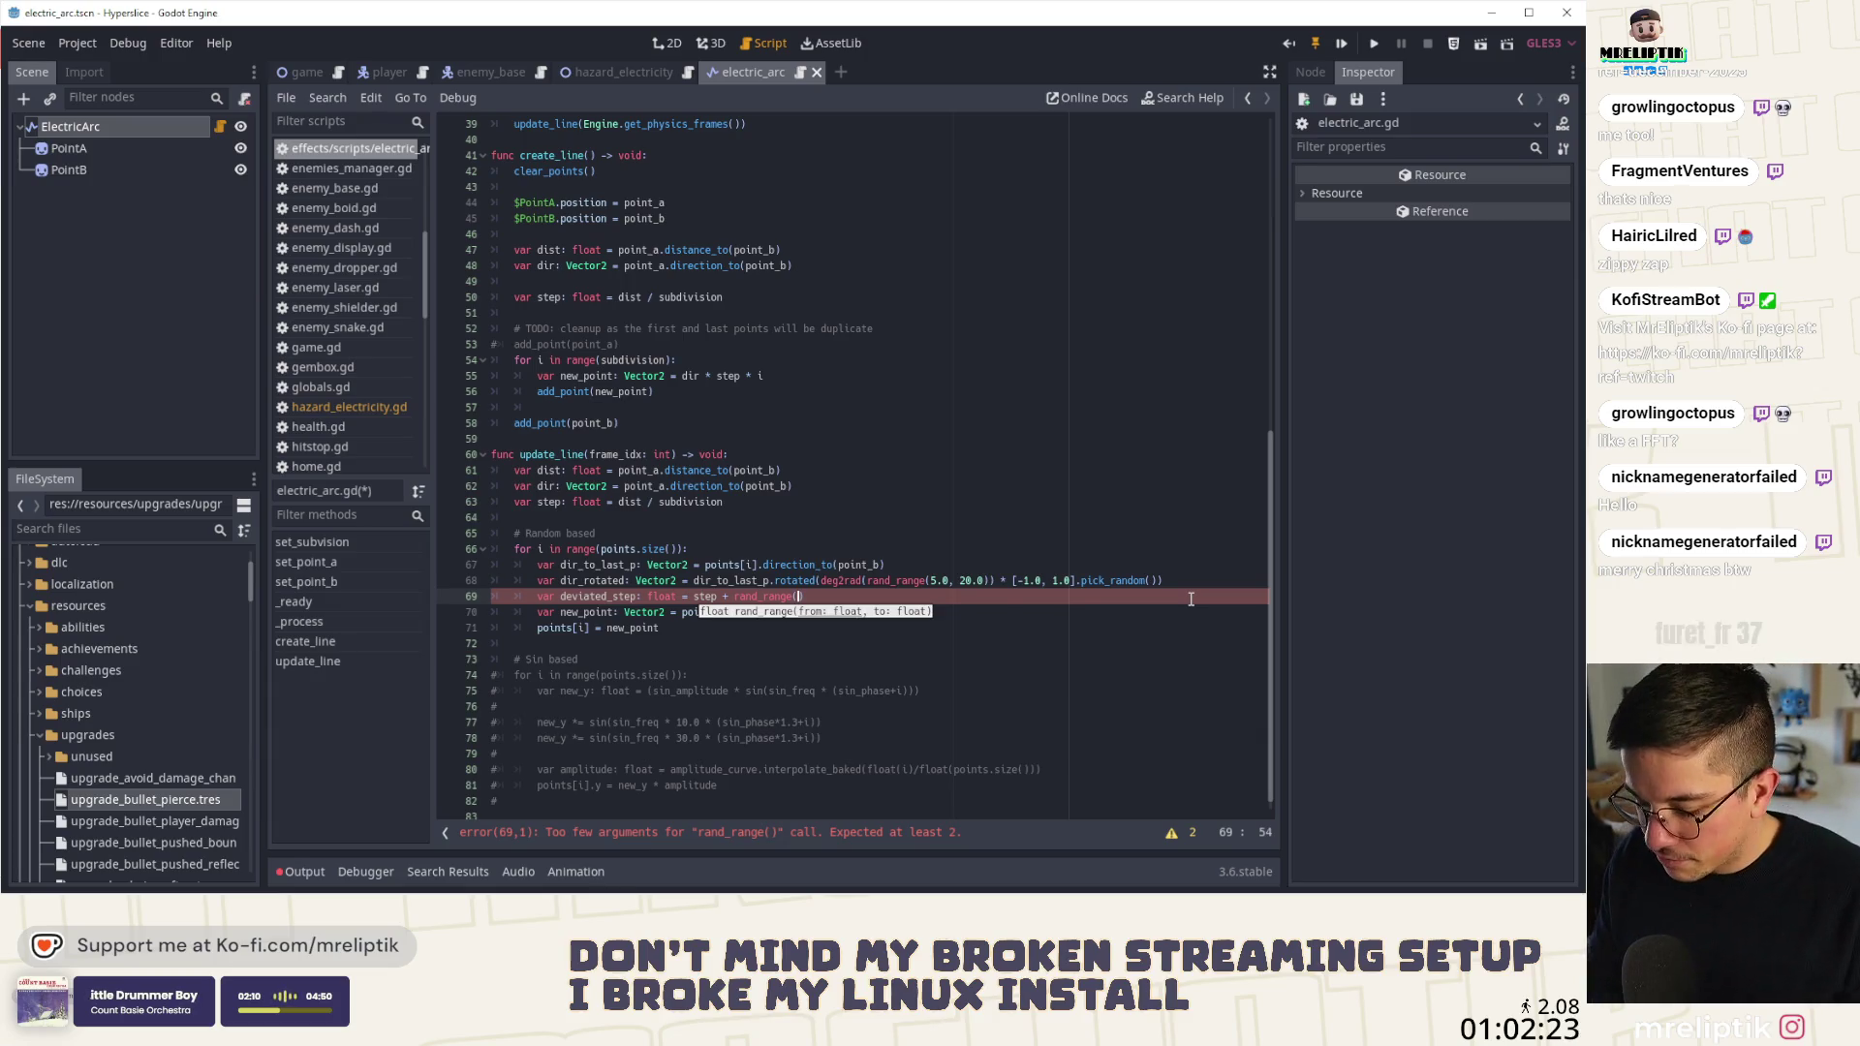
- Fill the rand_range bounds with -step*length_deviation and step*length_deviation, then save
text(step*length_deviation)
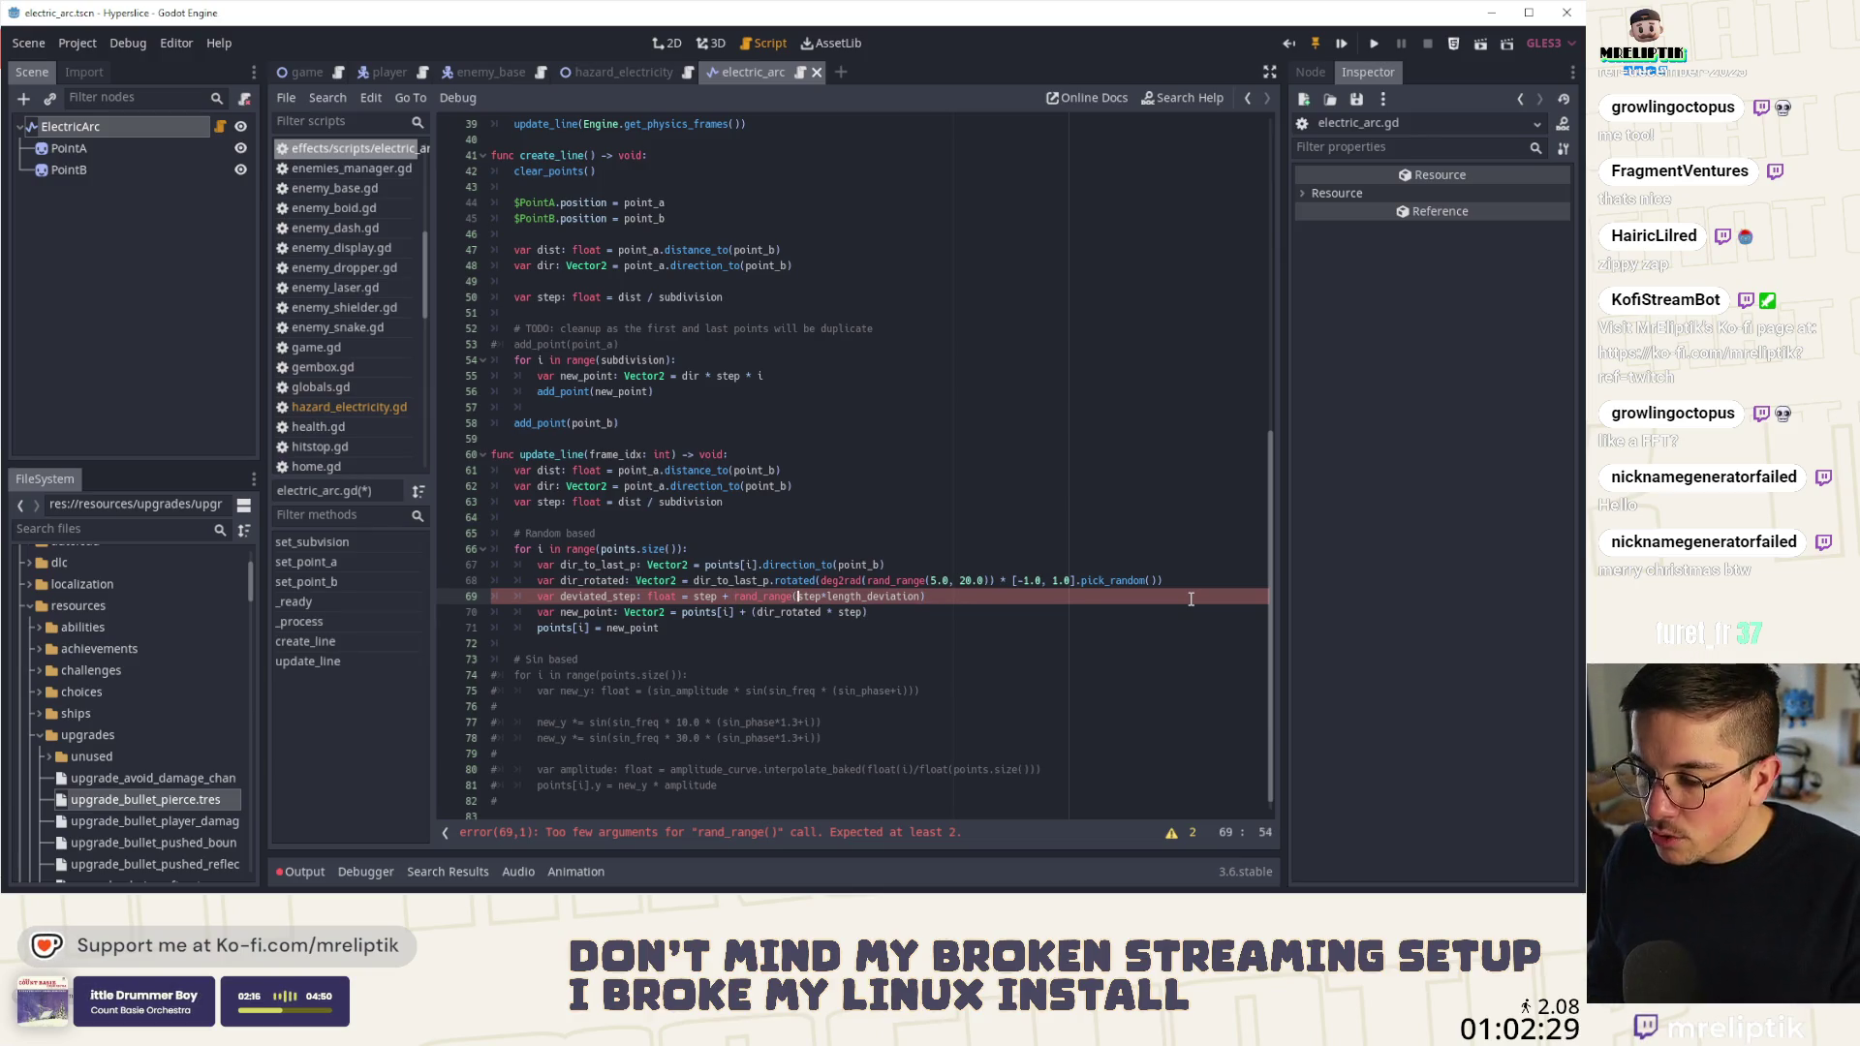
text(-step*)
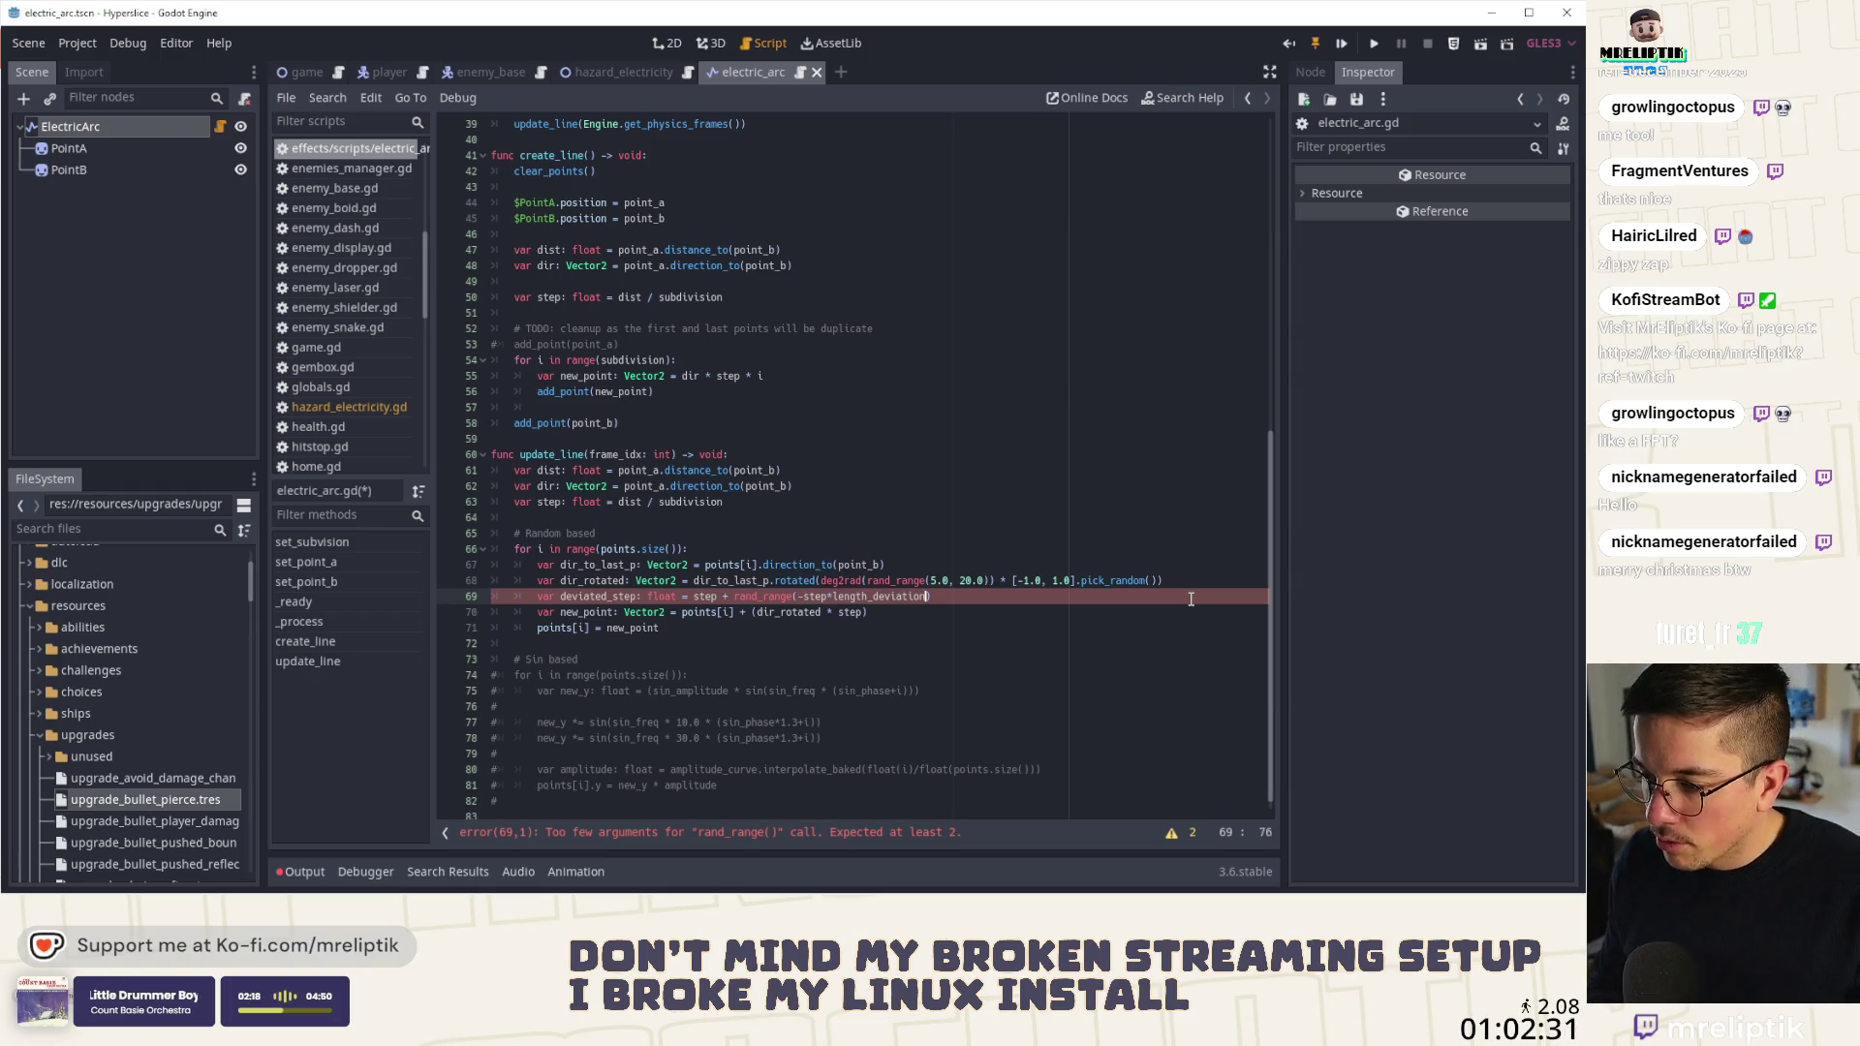
key(ctrl+Right)
text(, length_deviation)
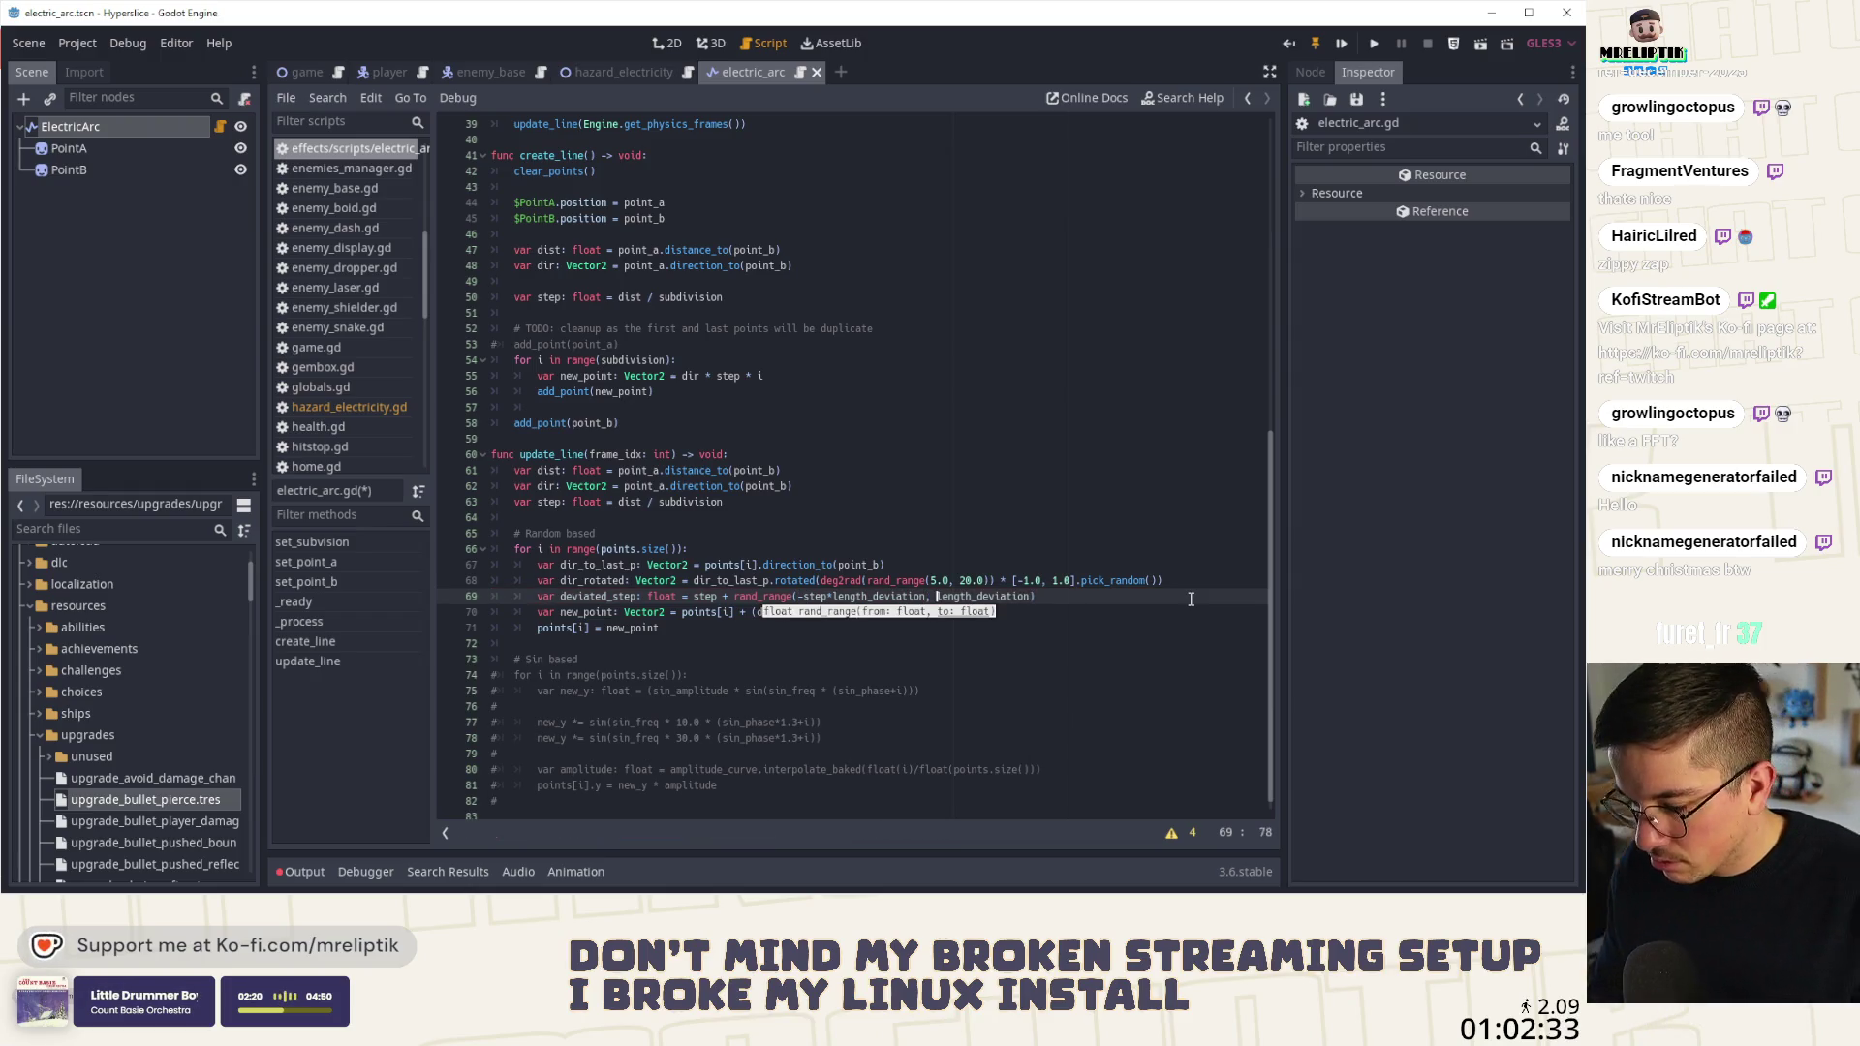
text(step*)
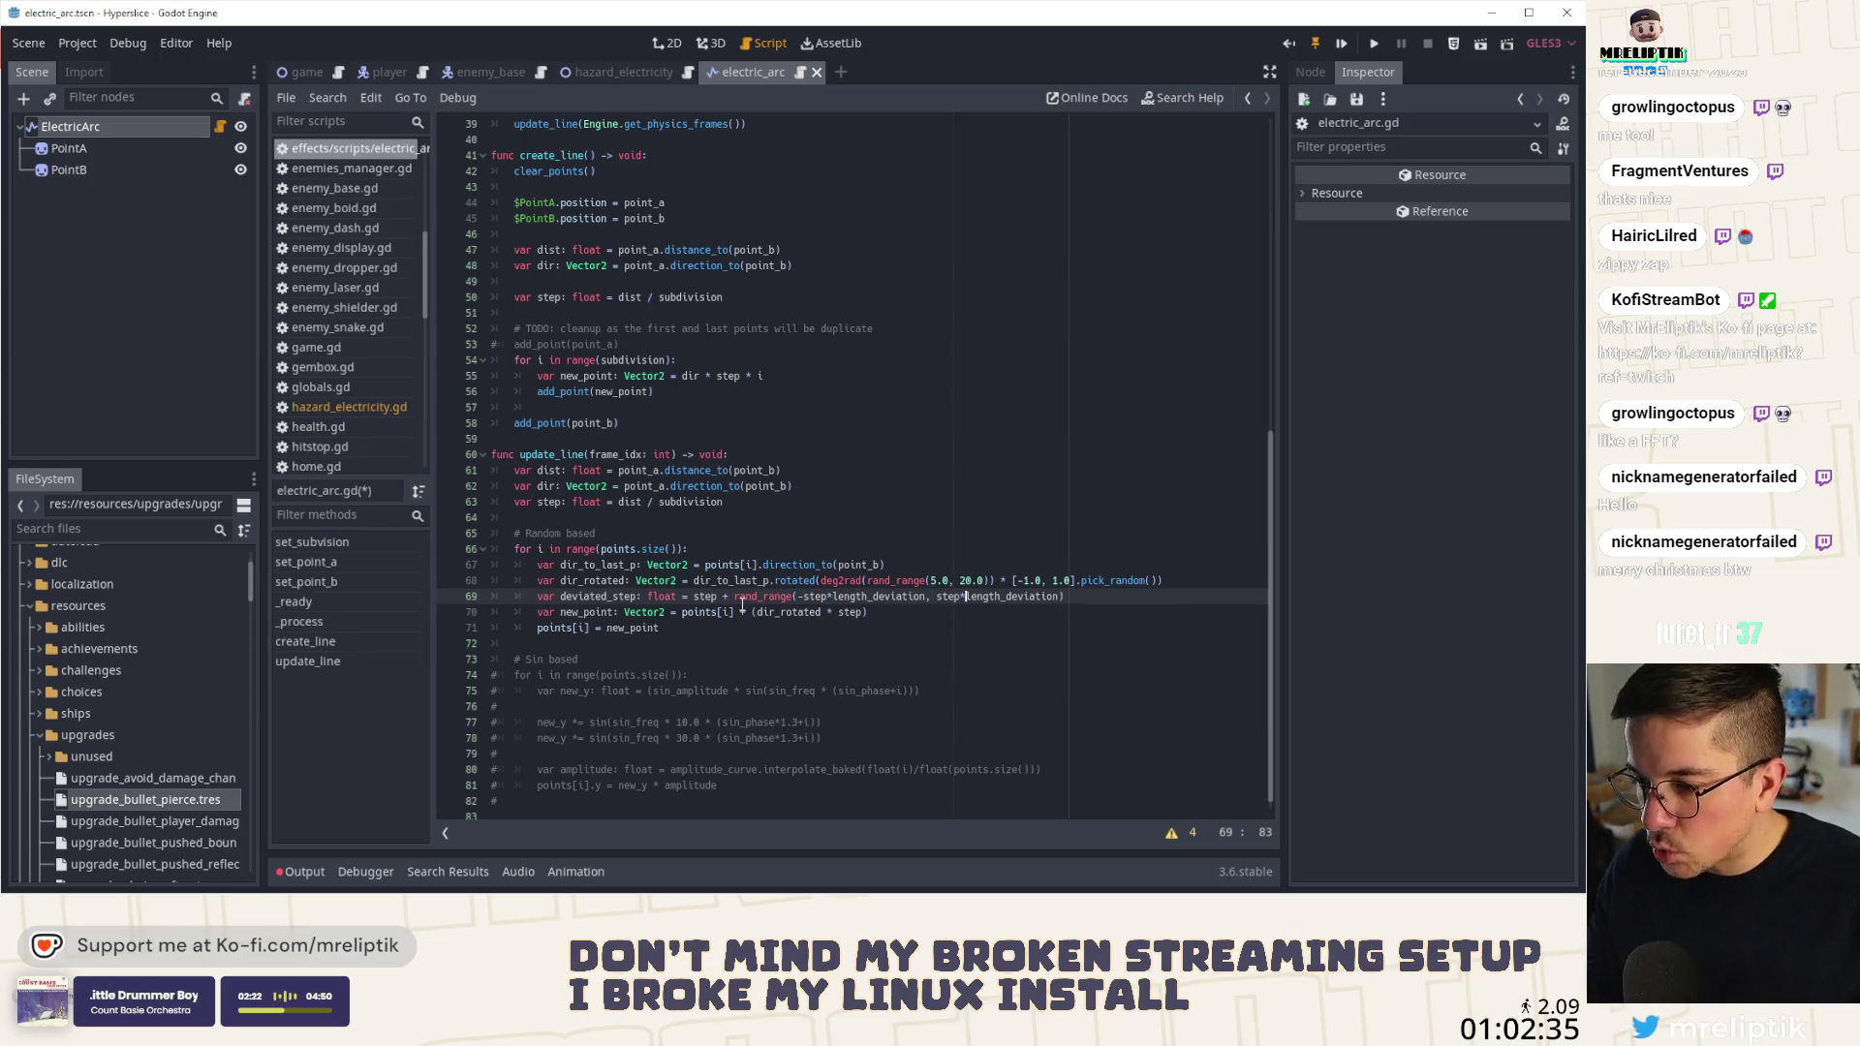
click(950, 618)
key(ctrl+s)
- Replace step with deviated_step in new_point on line 70 and preview the arc in 2D
click(709, 597)
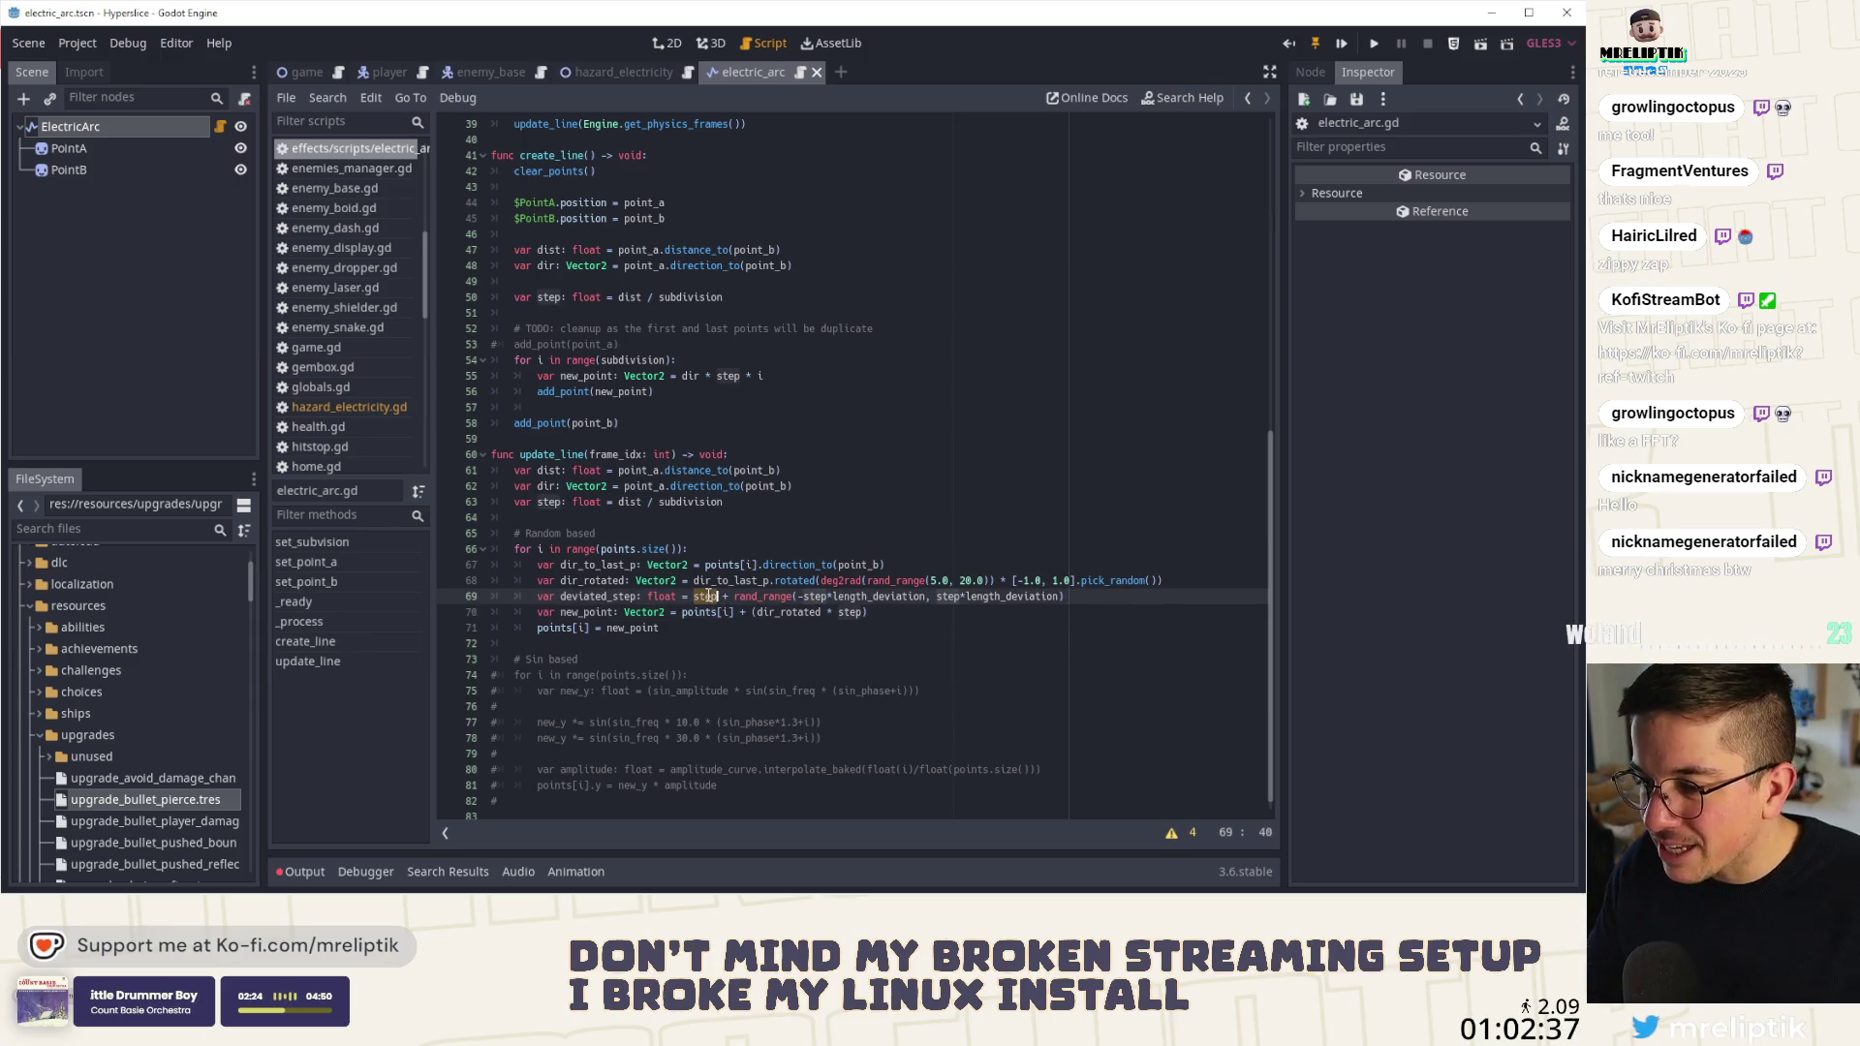
double_click(853, 612)
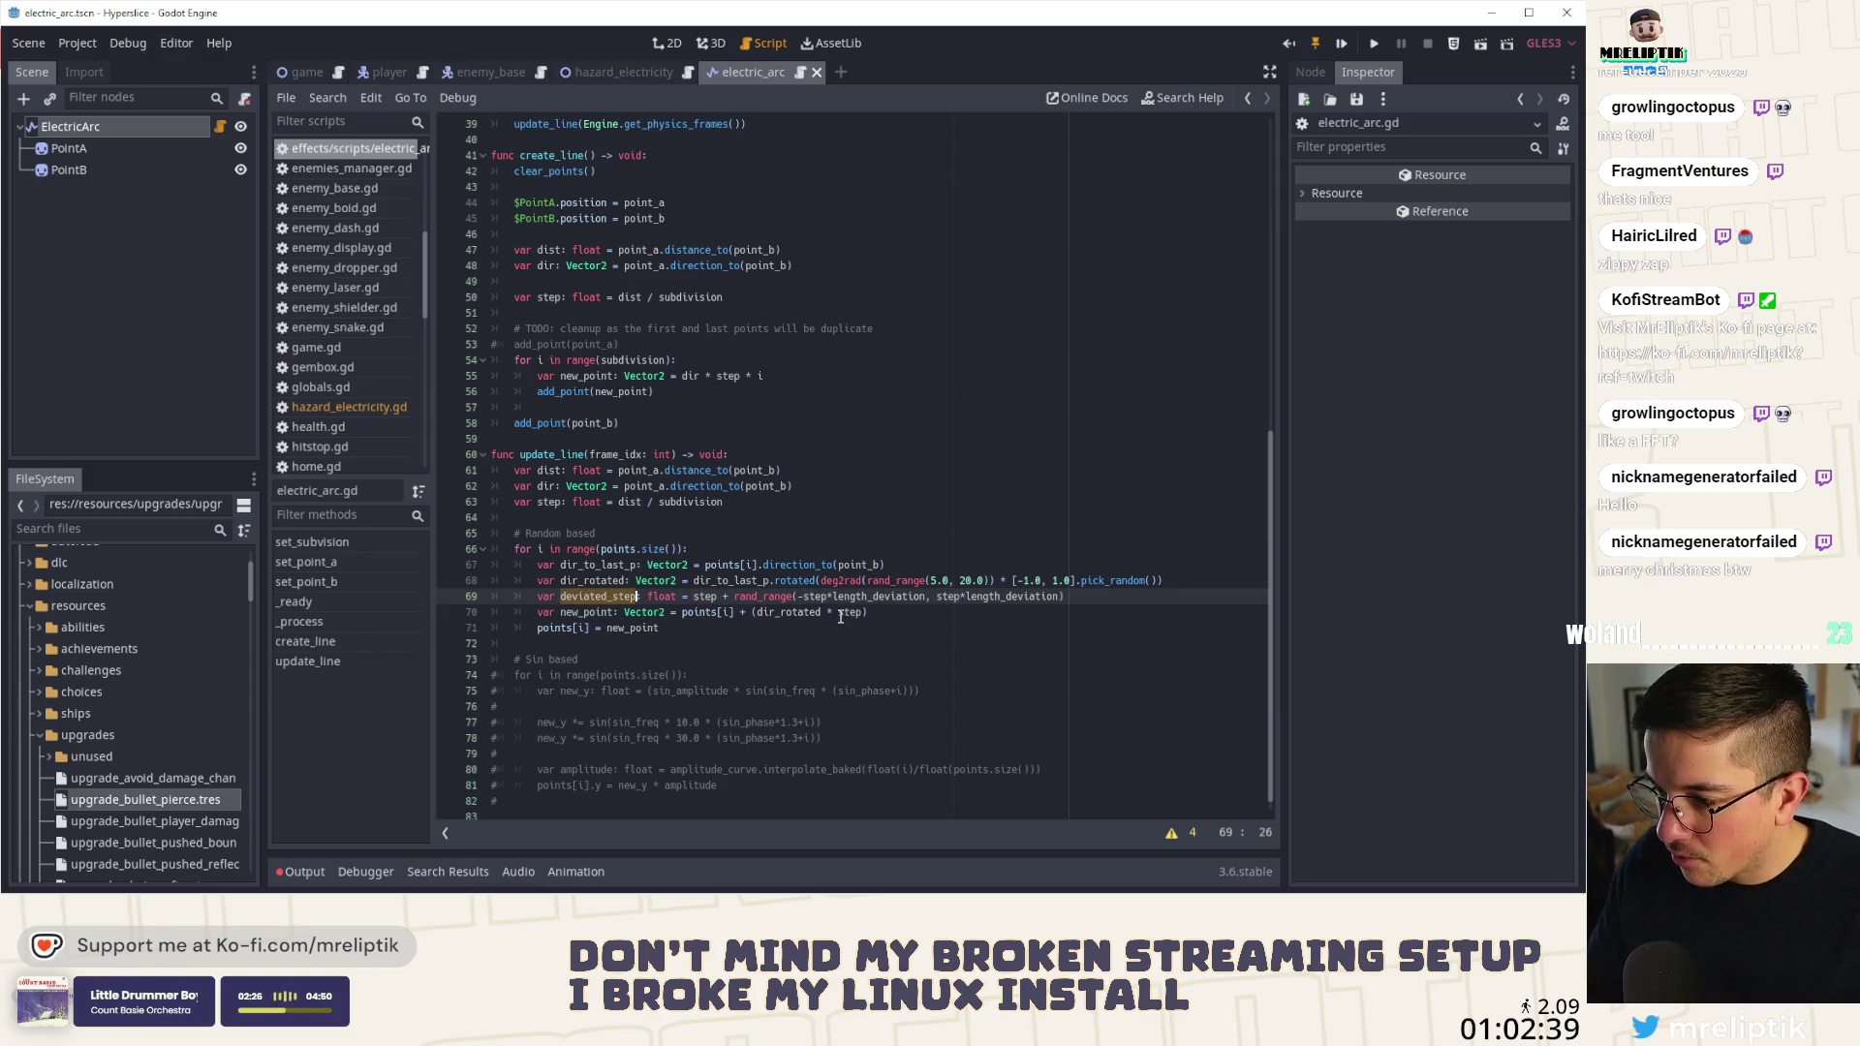
text(deviated_step)
click(664, 44)
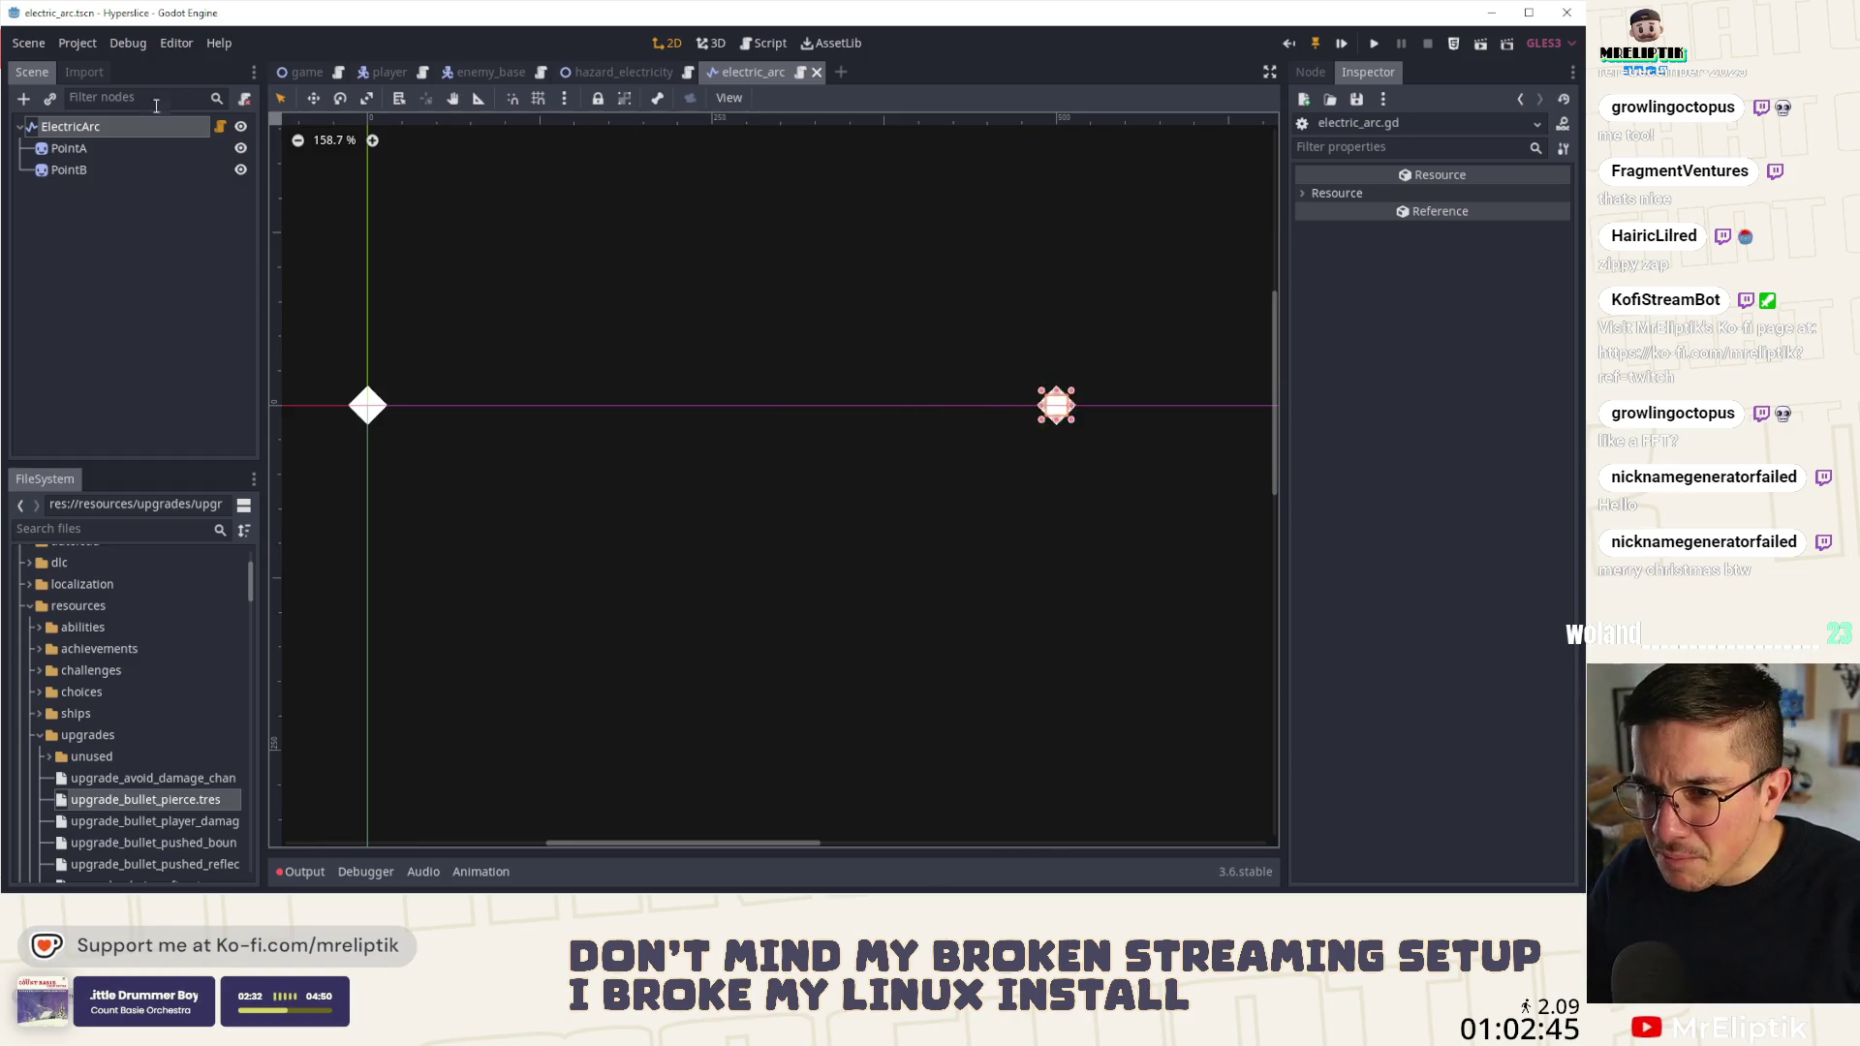
- Select the ElectricArc node and reopen electric_arc.gd to view its script variables
click(126, 133)
click(220, 128)
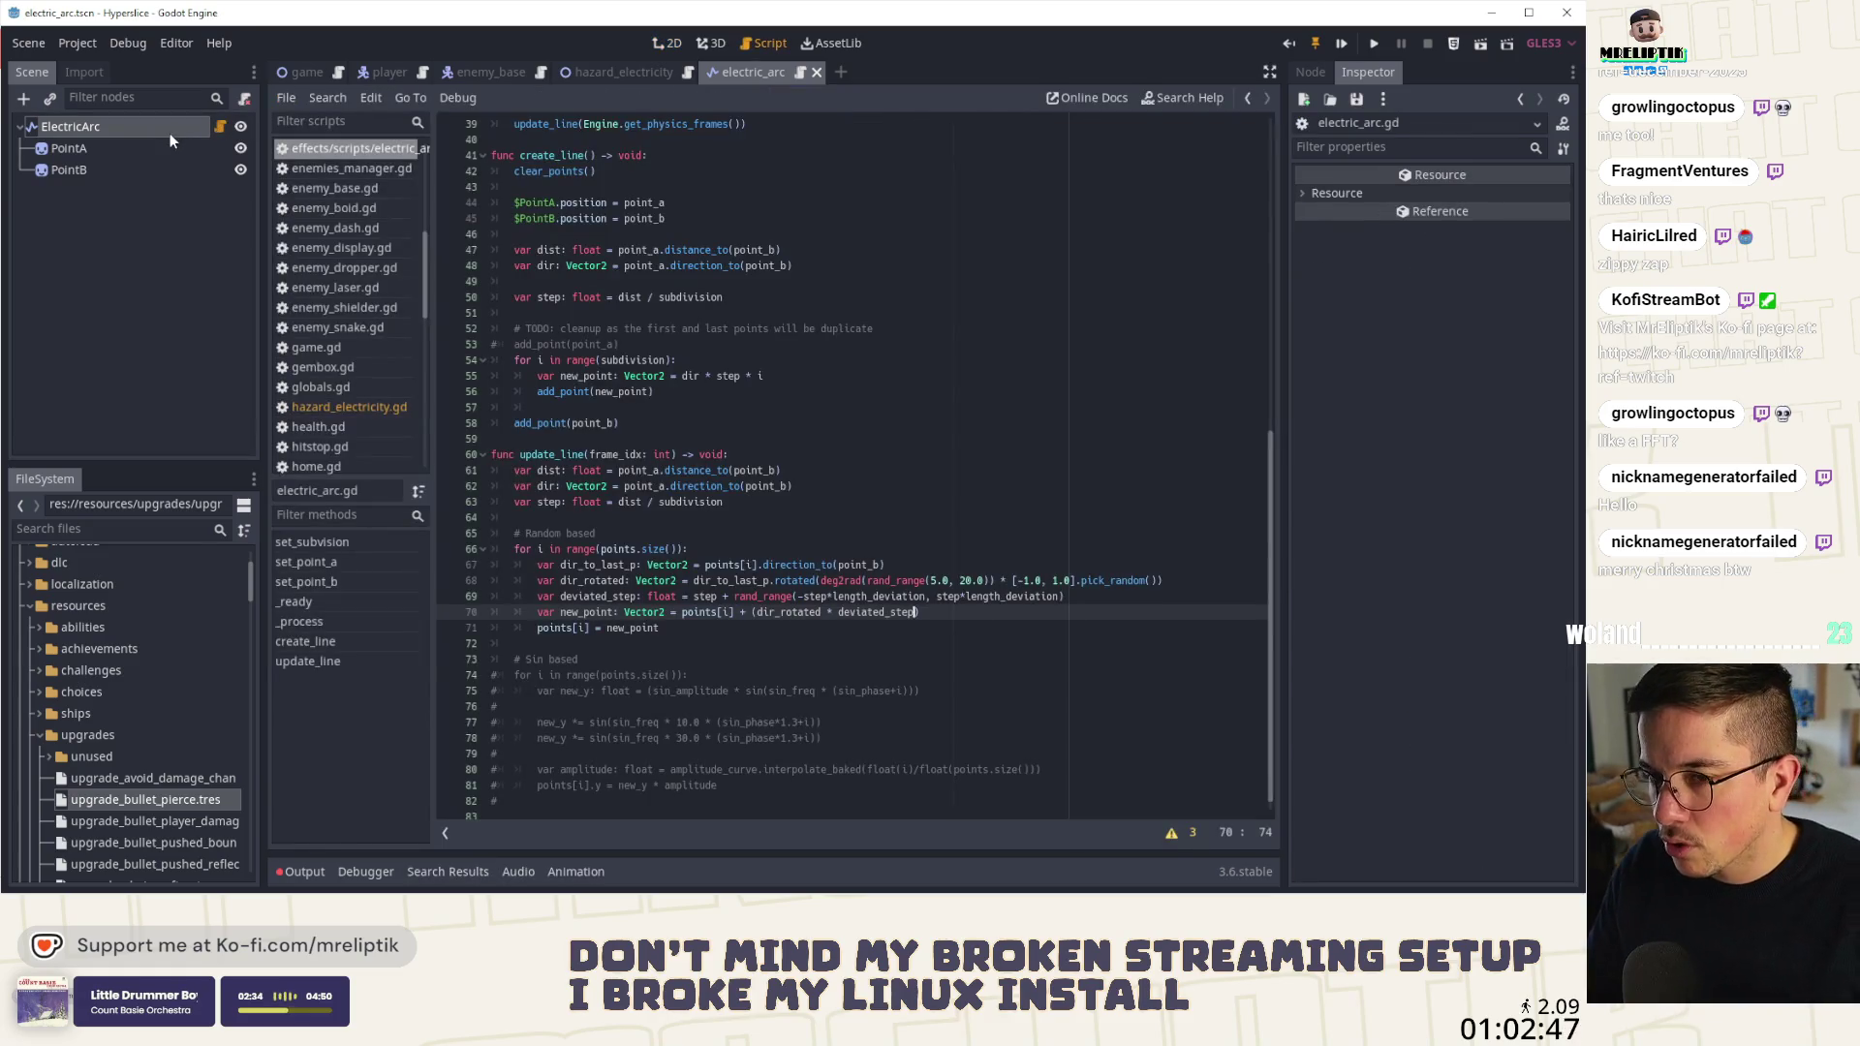
click(170, 132)
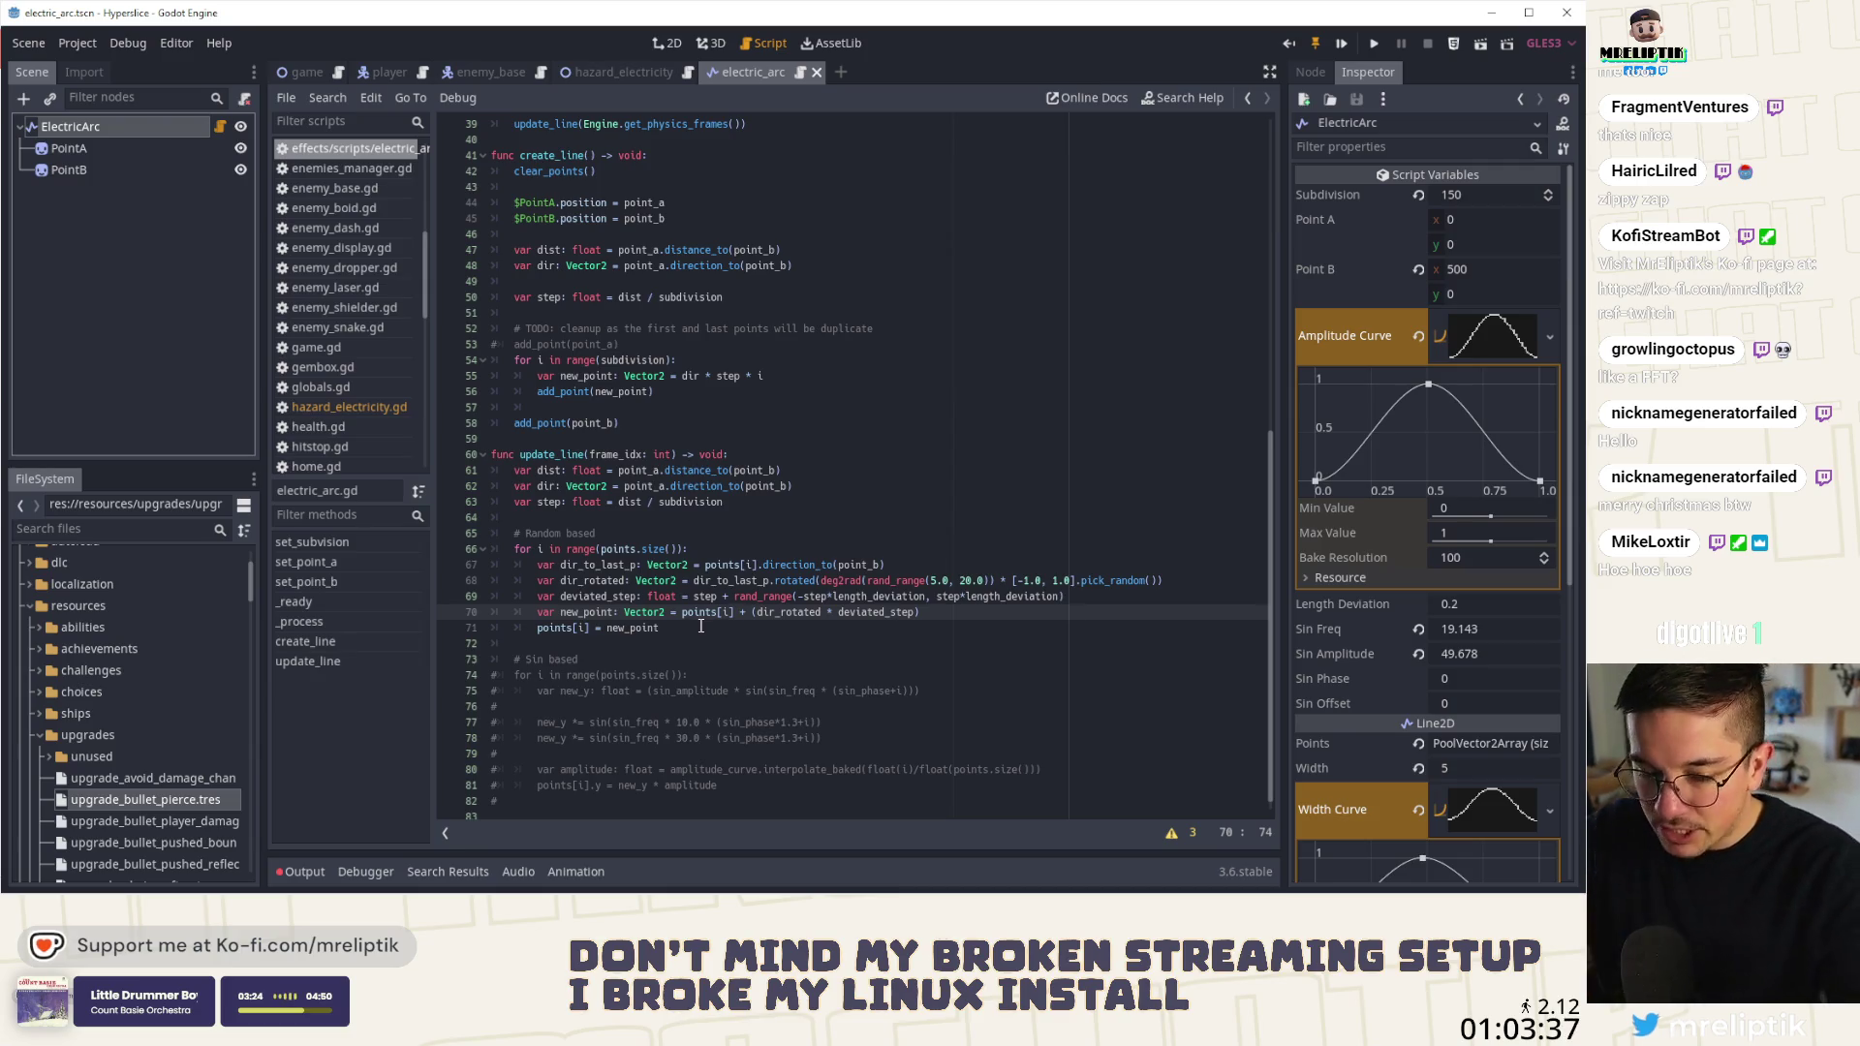
- In 2D, set ElectricArc Subdivision to 30, then step it up to 32
click(665, 42)
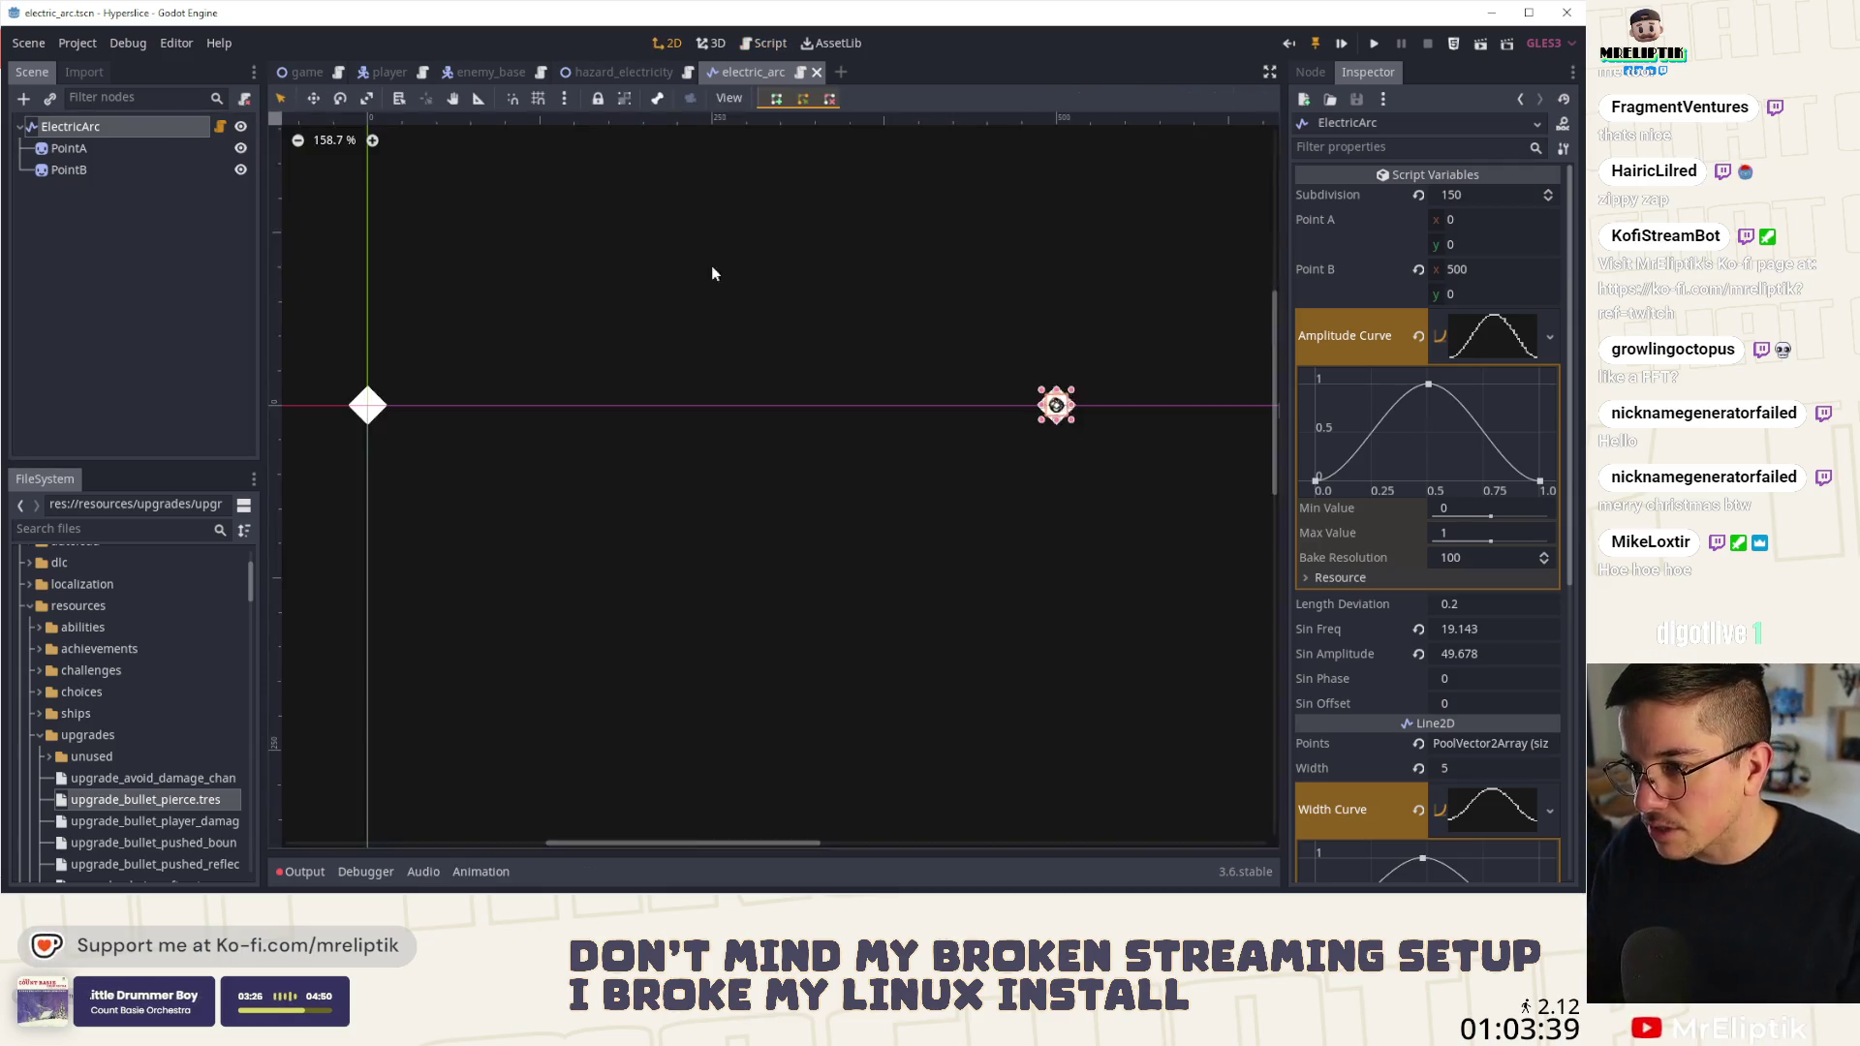
click(1549, 199)
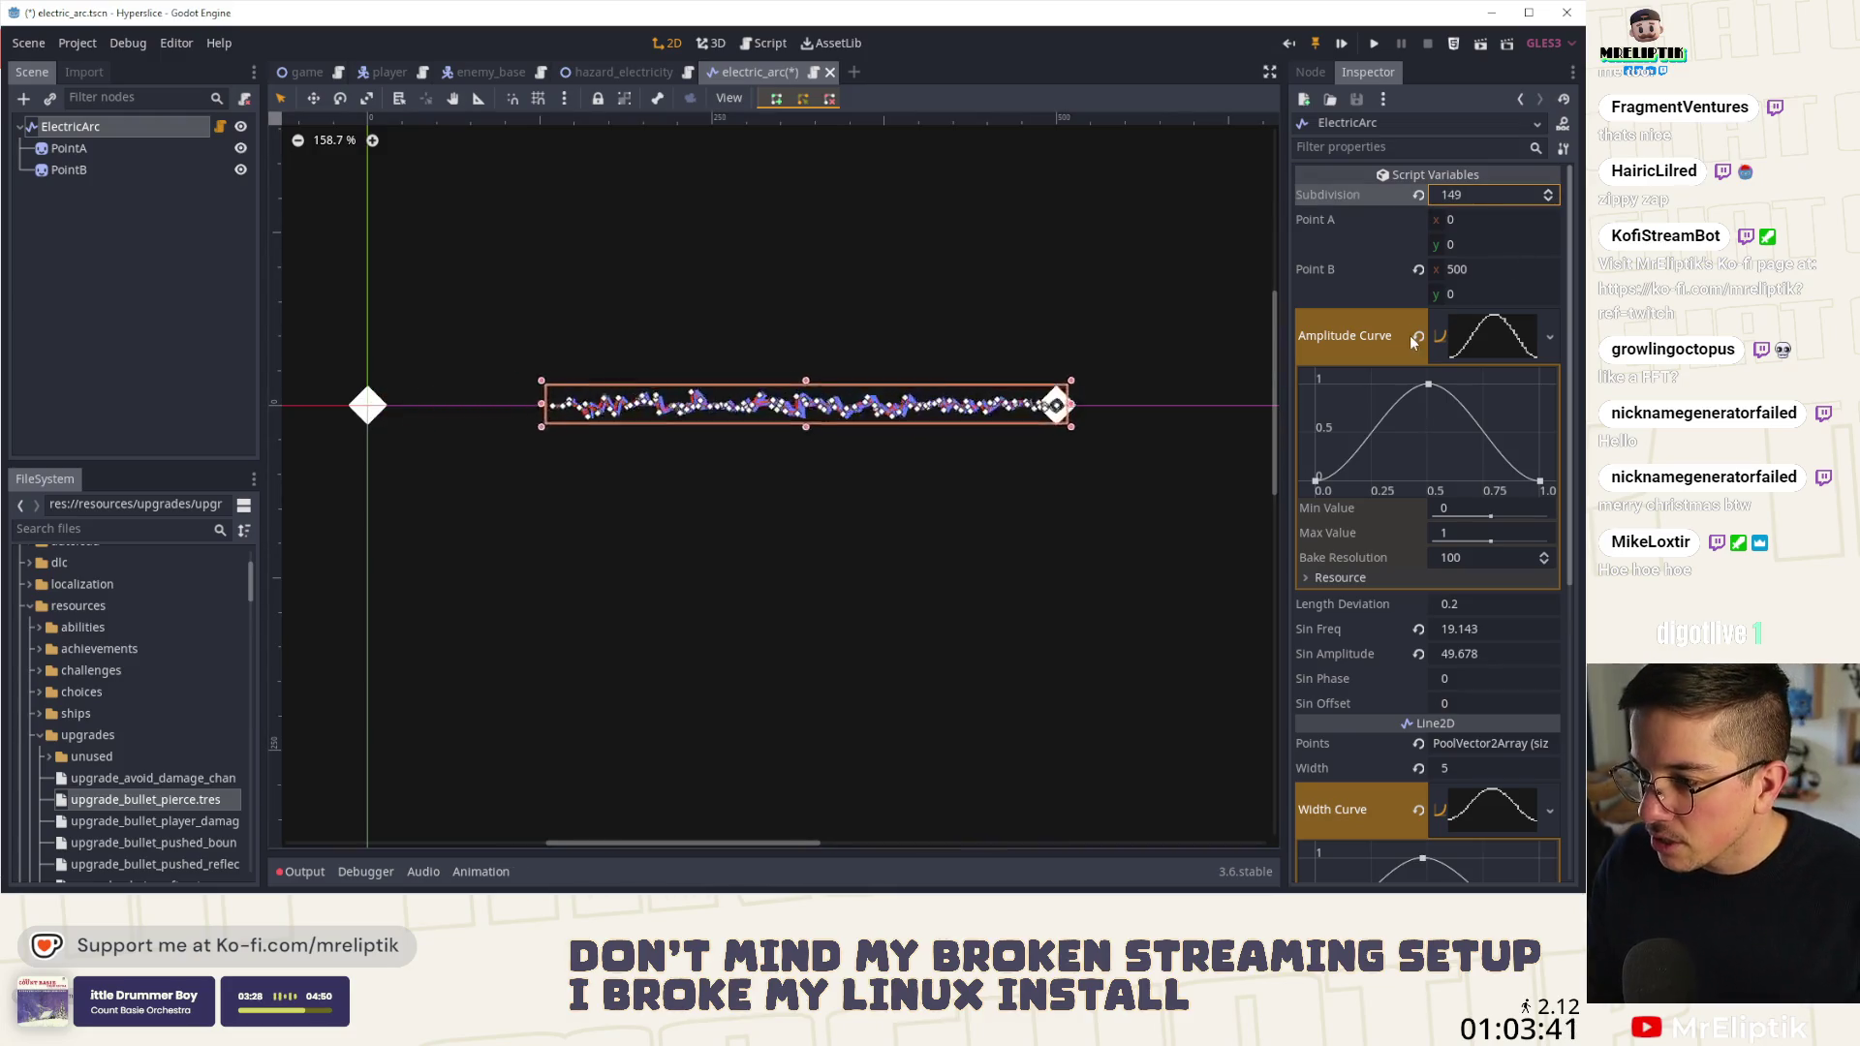
double_click(1480, 197)
text(30)
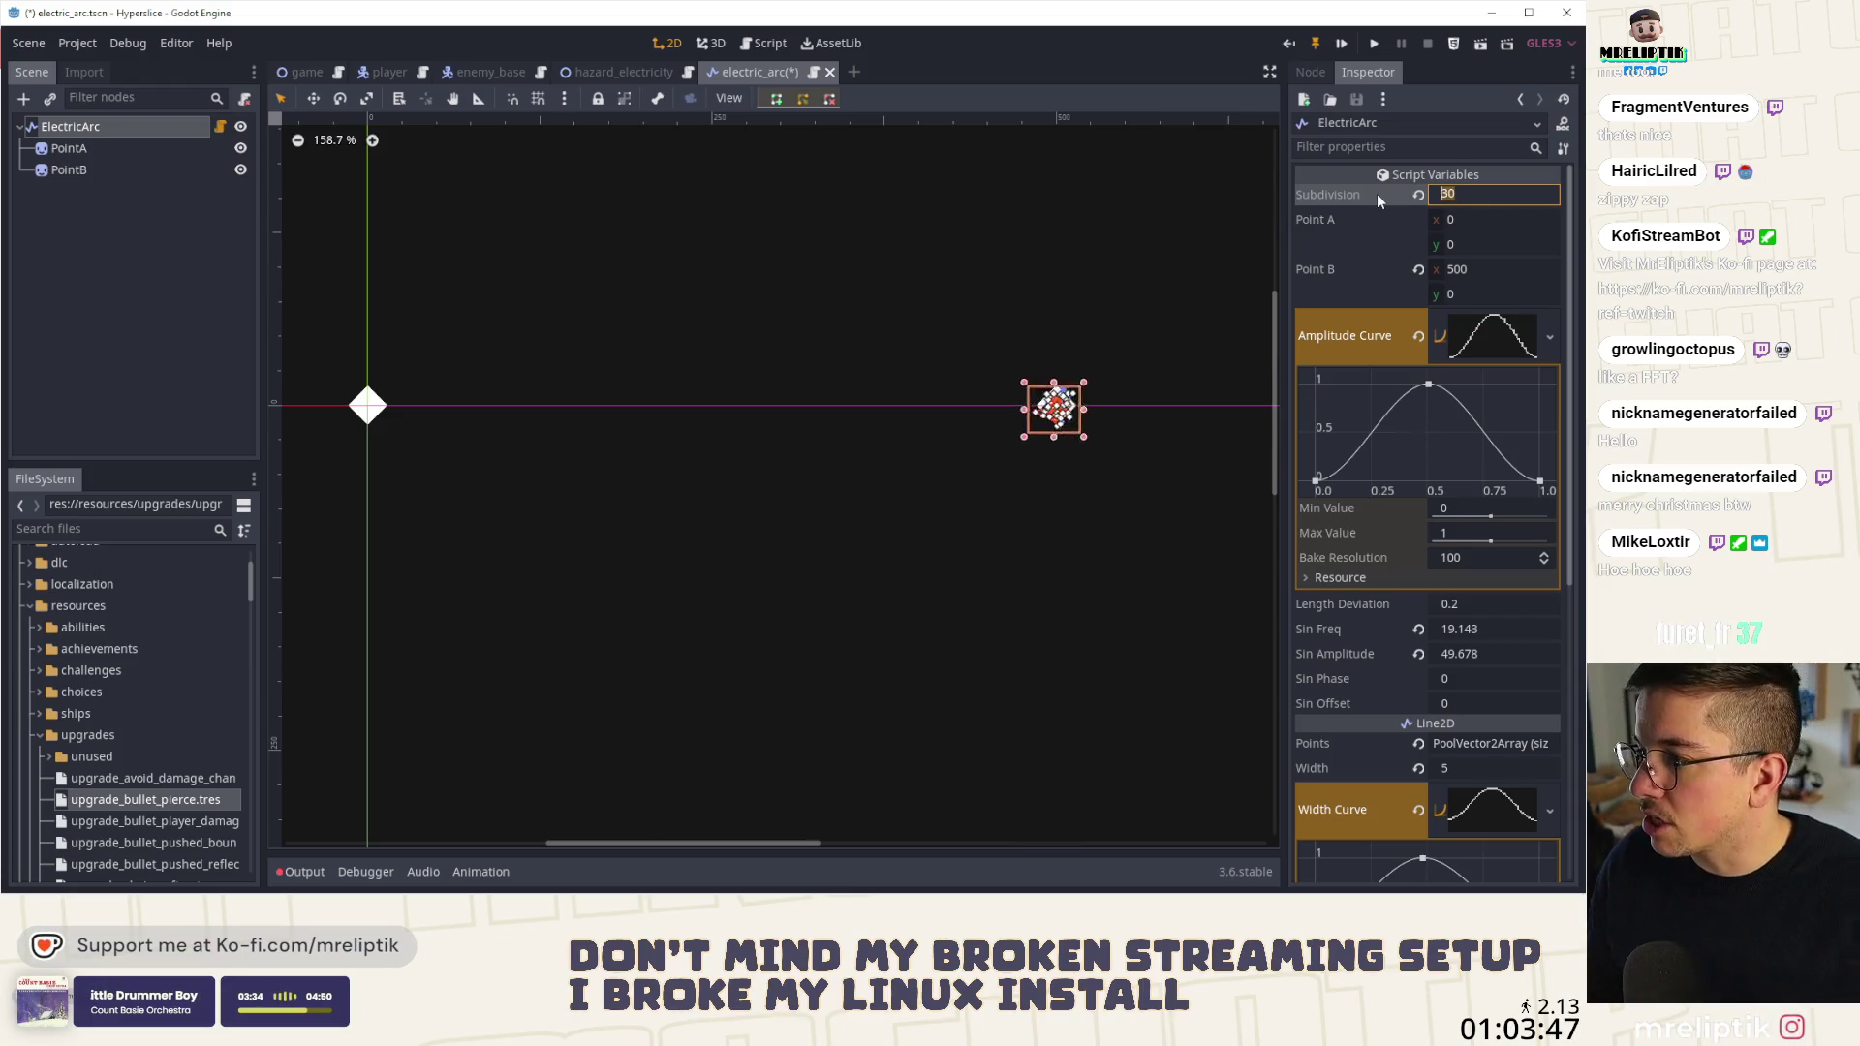
click(1549, 200)
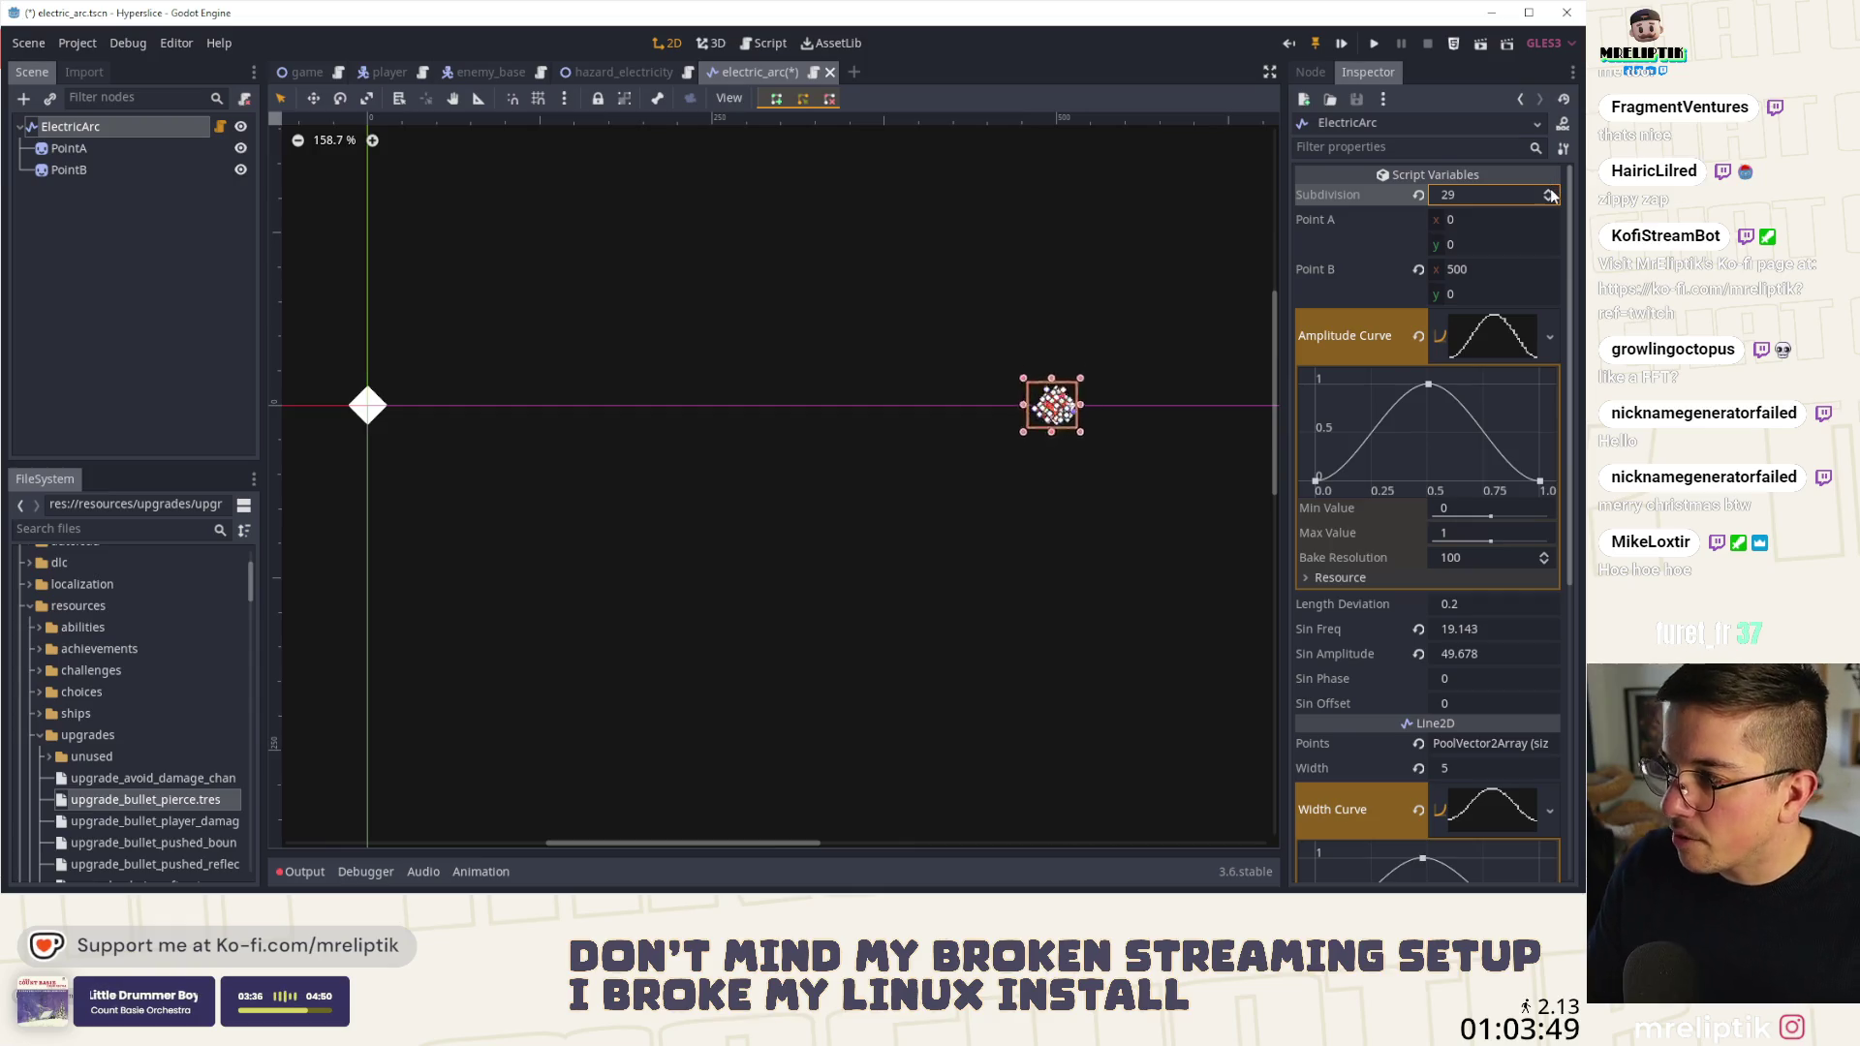
click(1548, 194)
click(1548, 194)
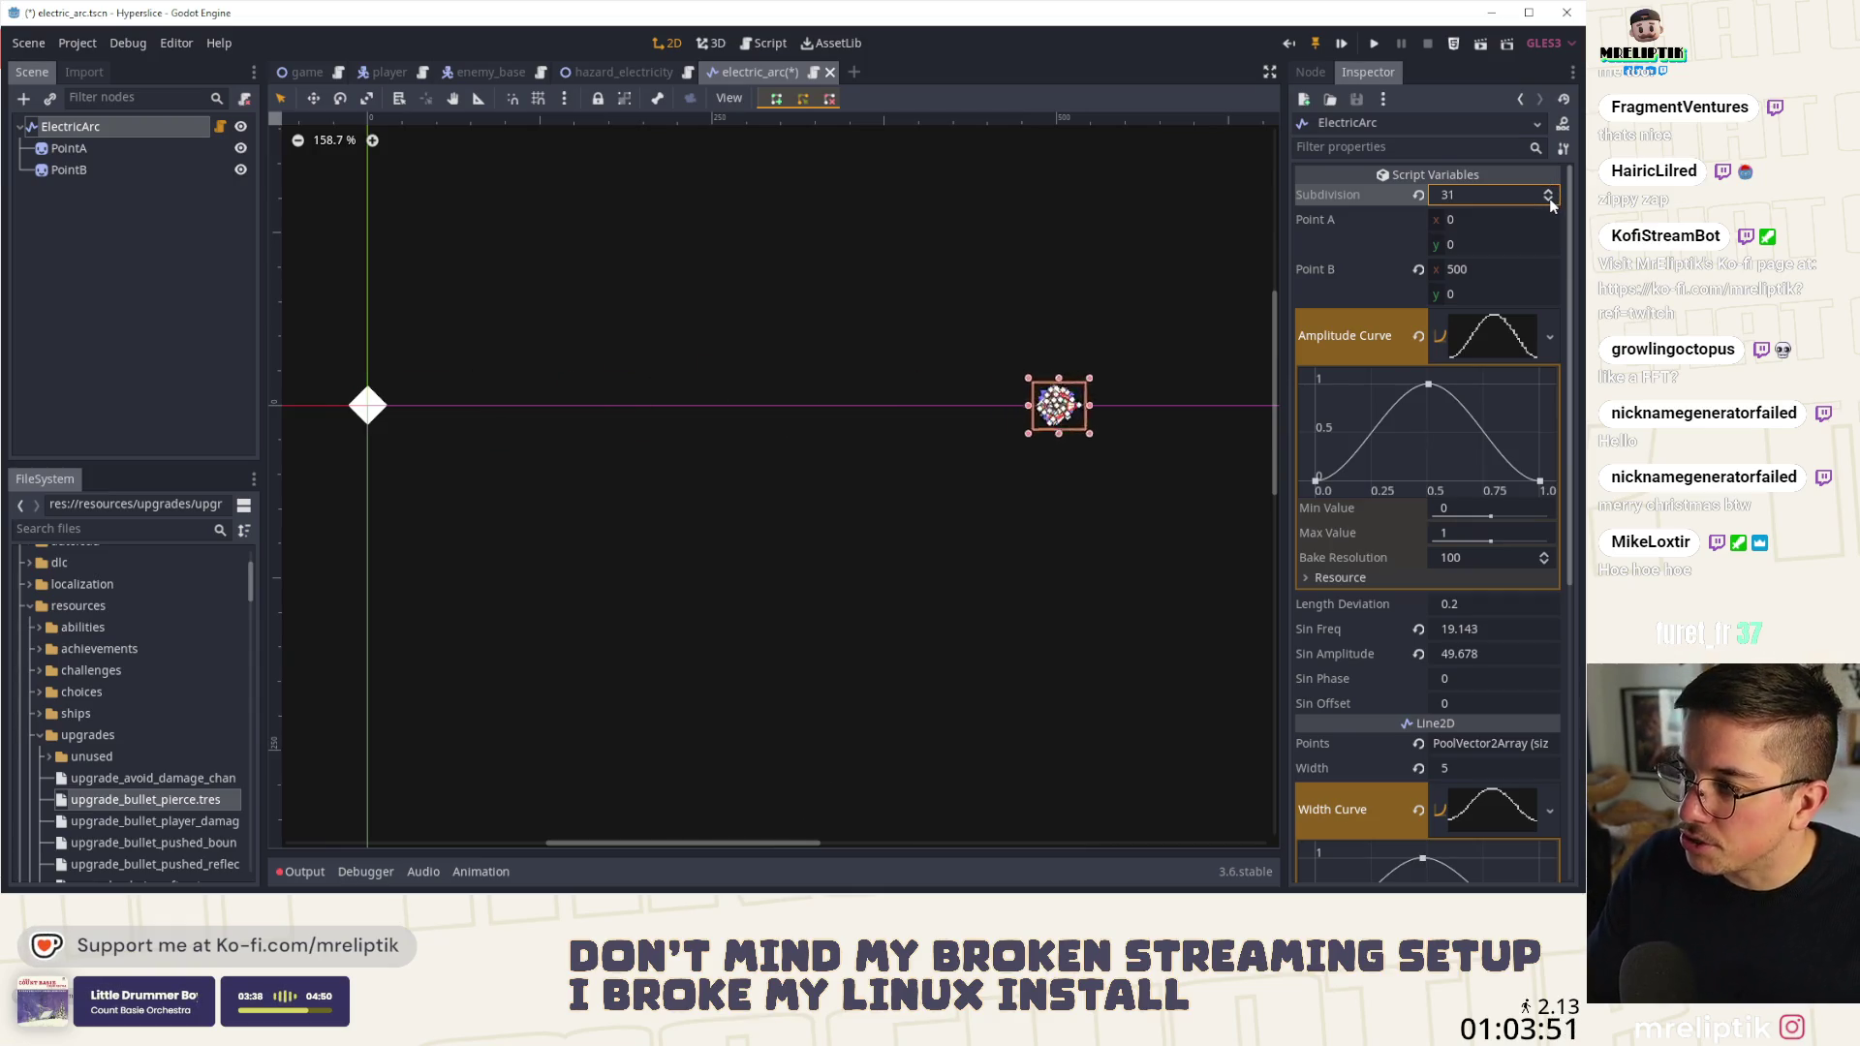
click(1549, 192)
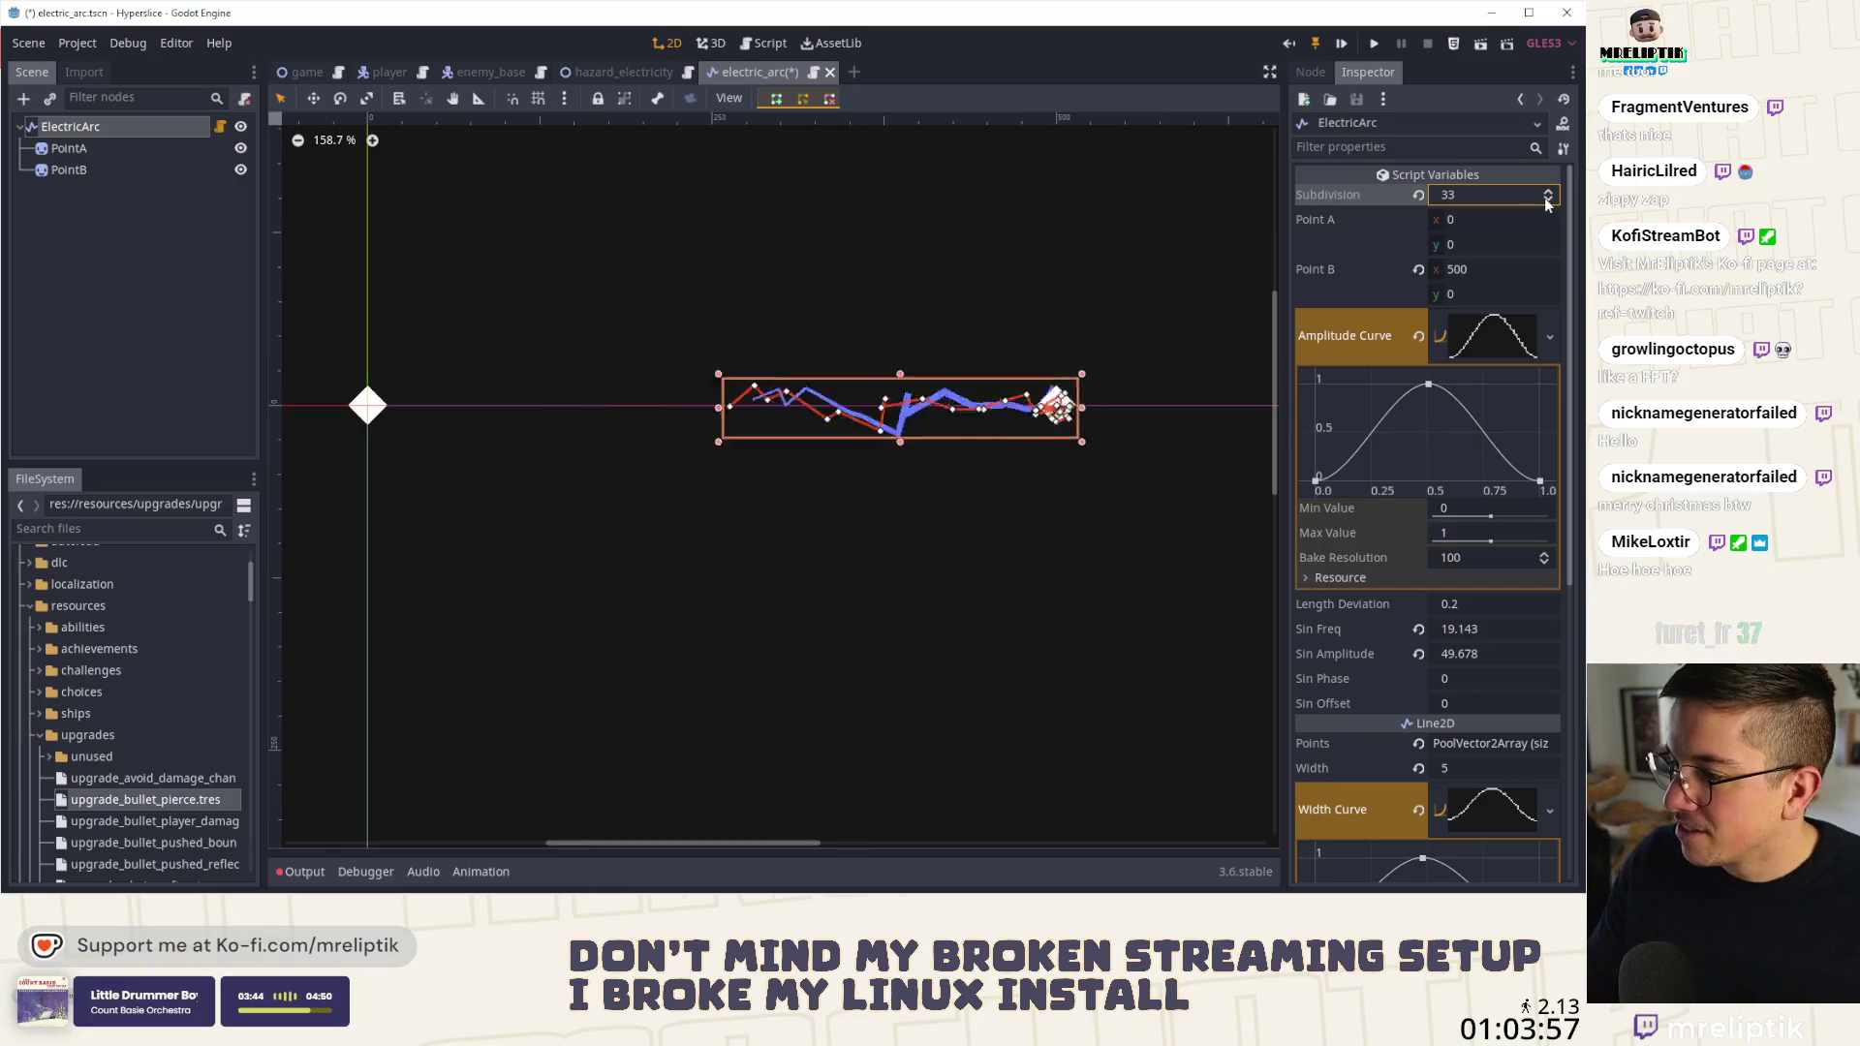
- Zoom in on the arc and set Subdivision to 150
scroll(1129, 394, up, 7)
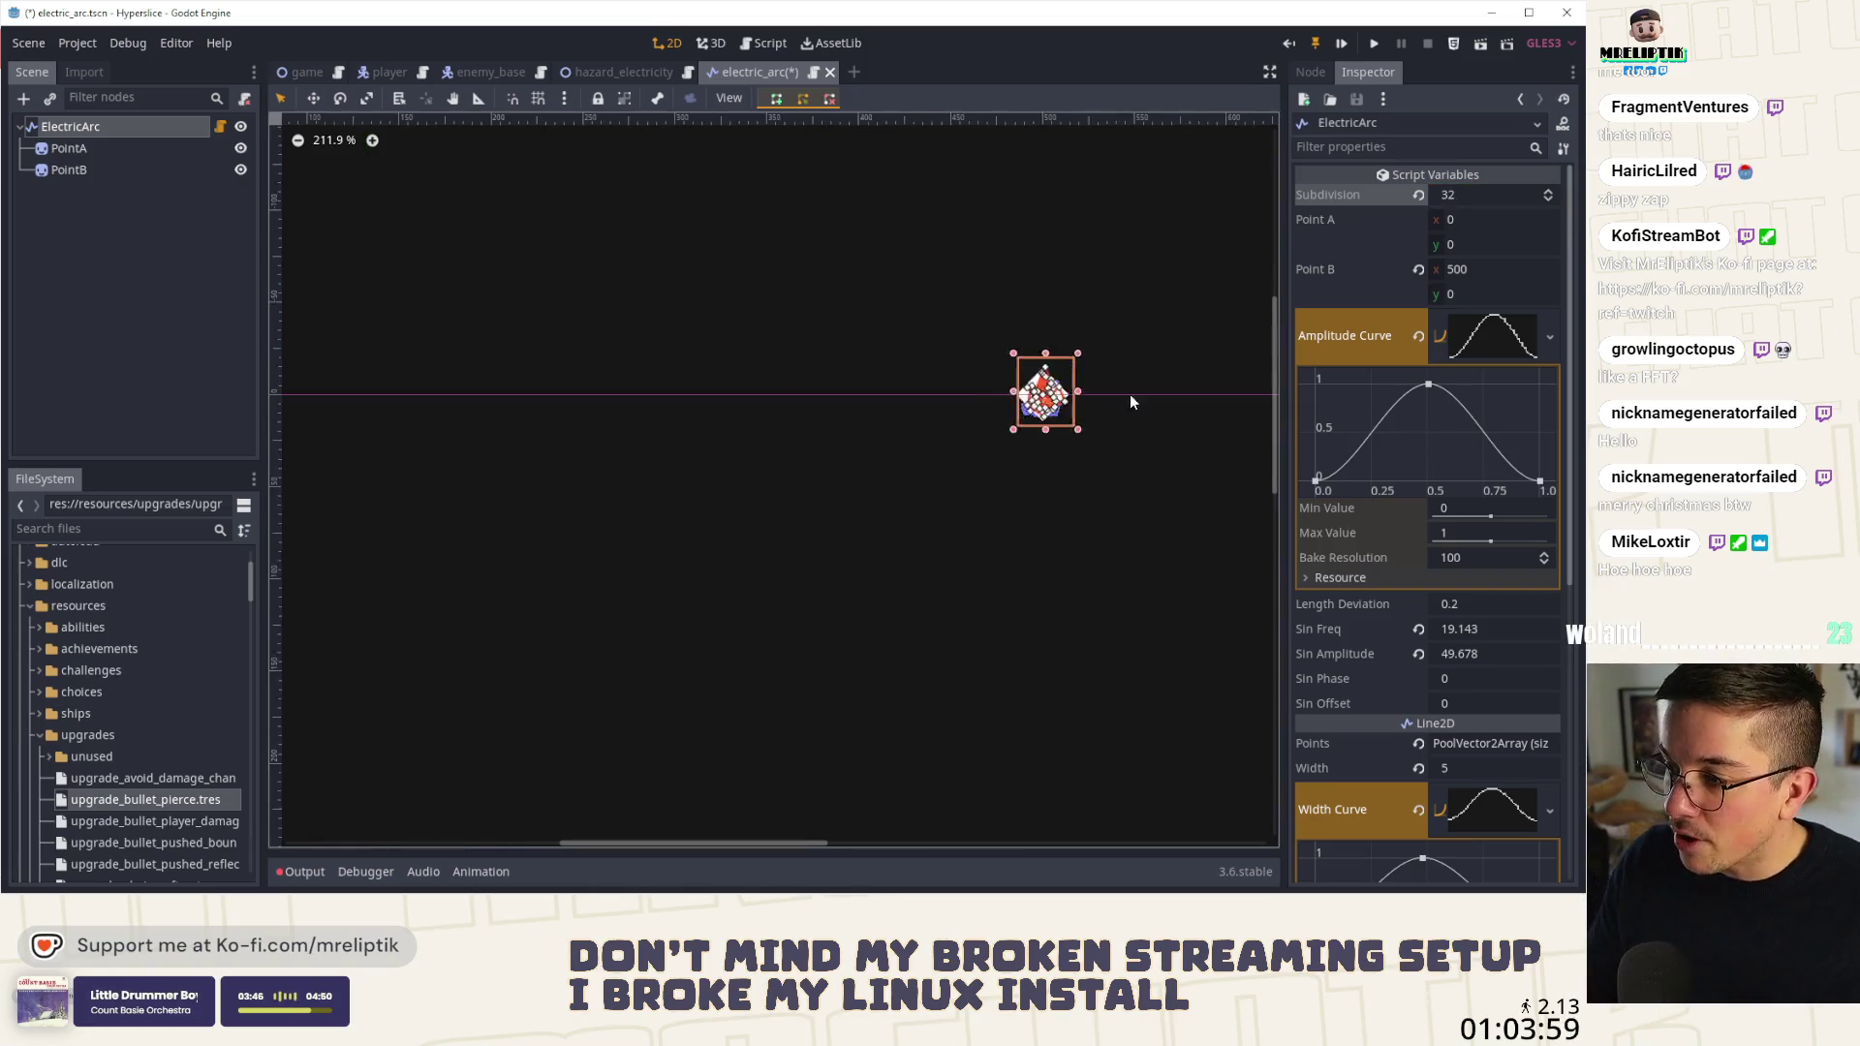
scroll(1054, 397, up, 3)
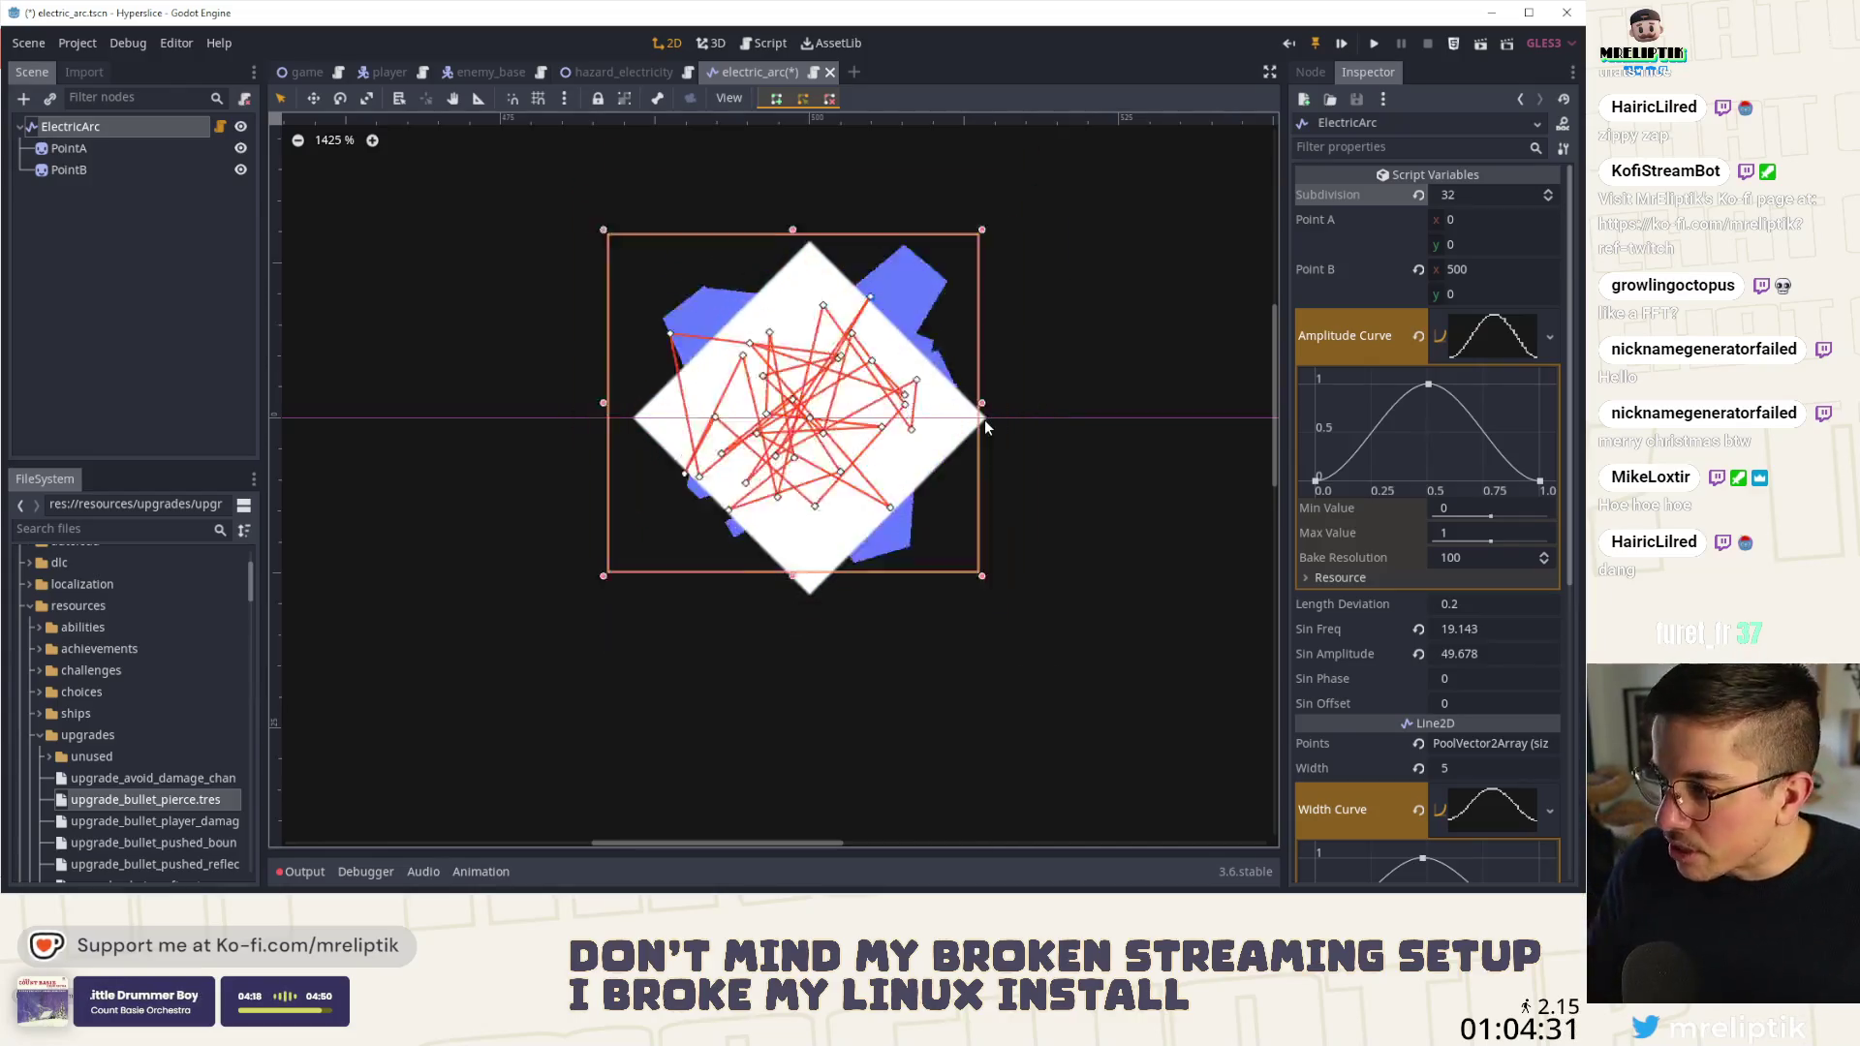
scroll(804, 423, down, 7)
scroll(634, 427, down, 7)
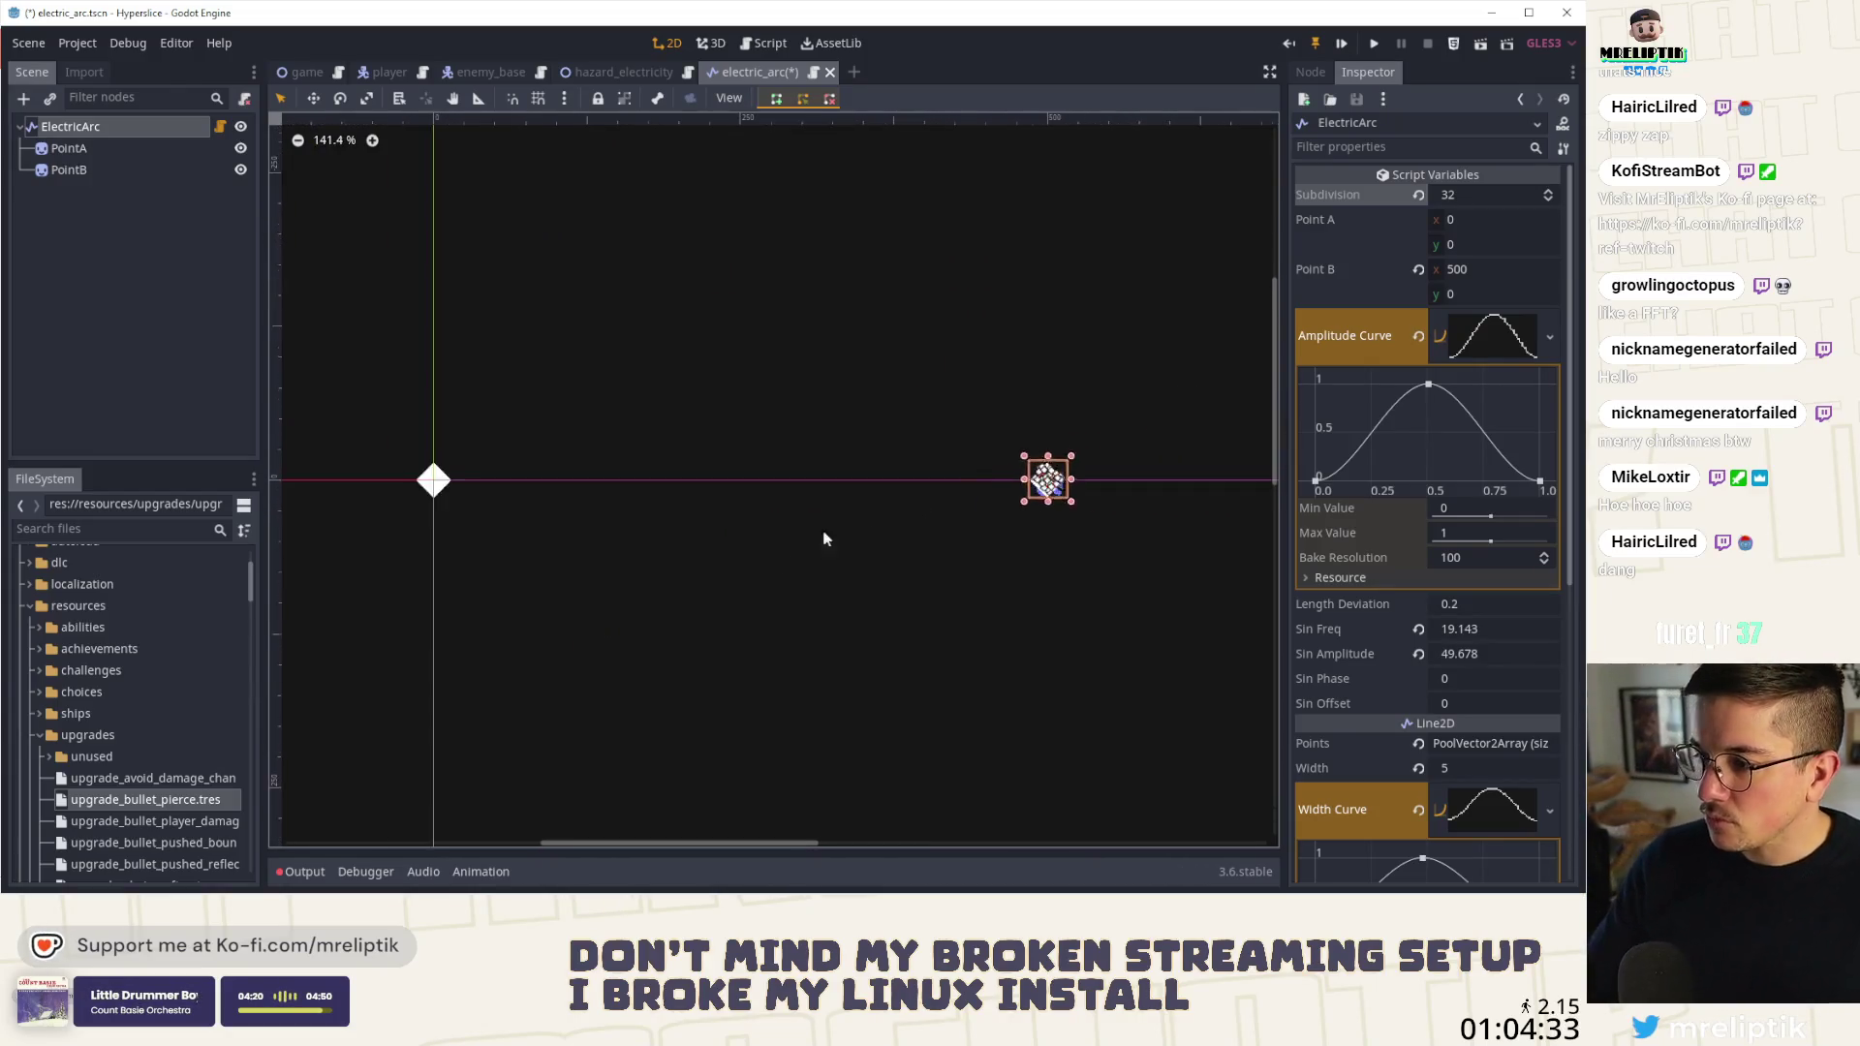
scroll(725, 480, up, 2)
scroll(769, 450, up, 1)
click(1482, 195)
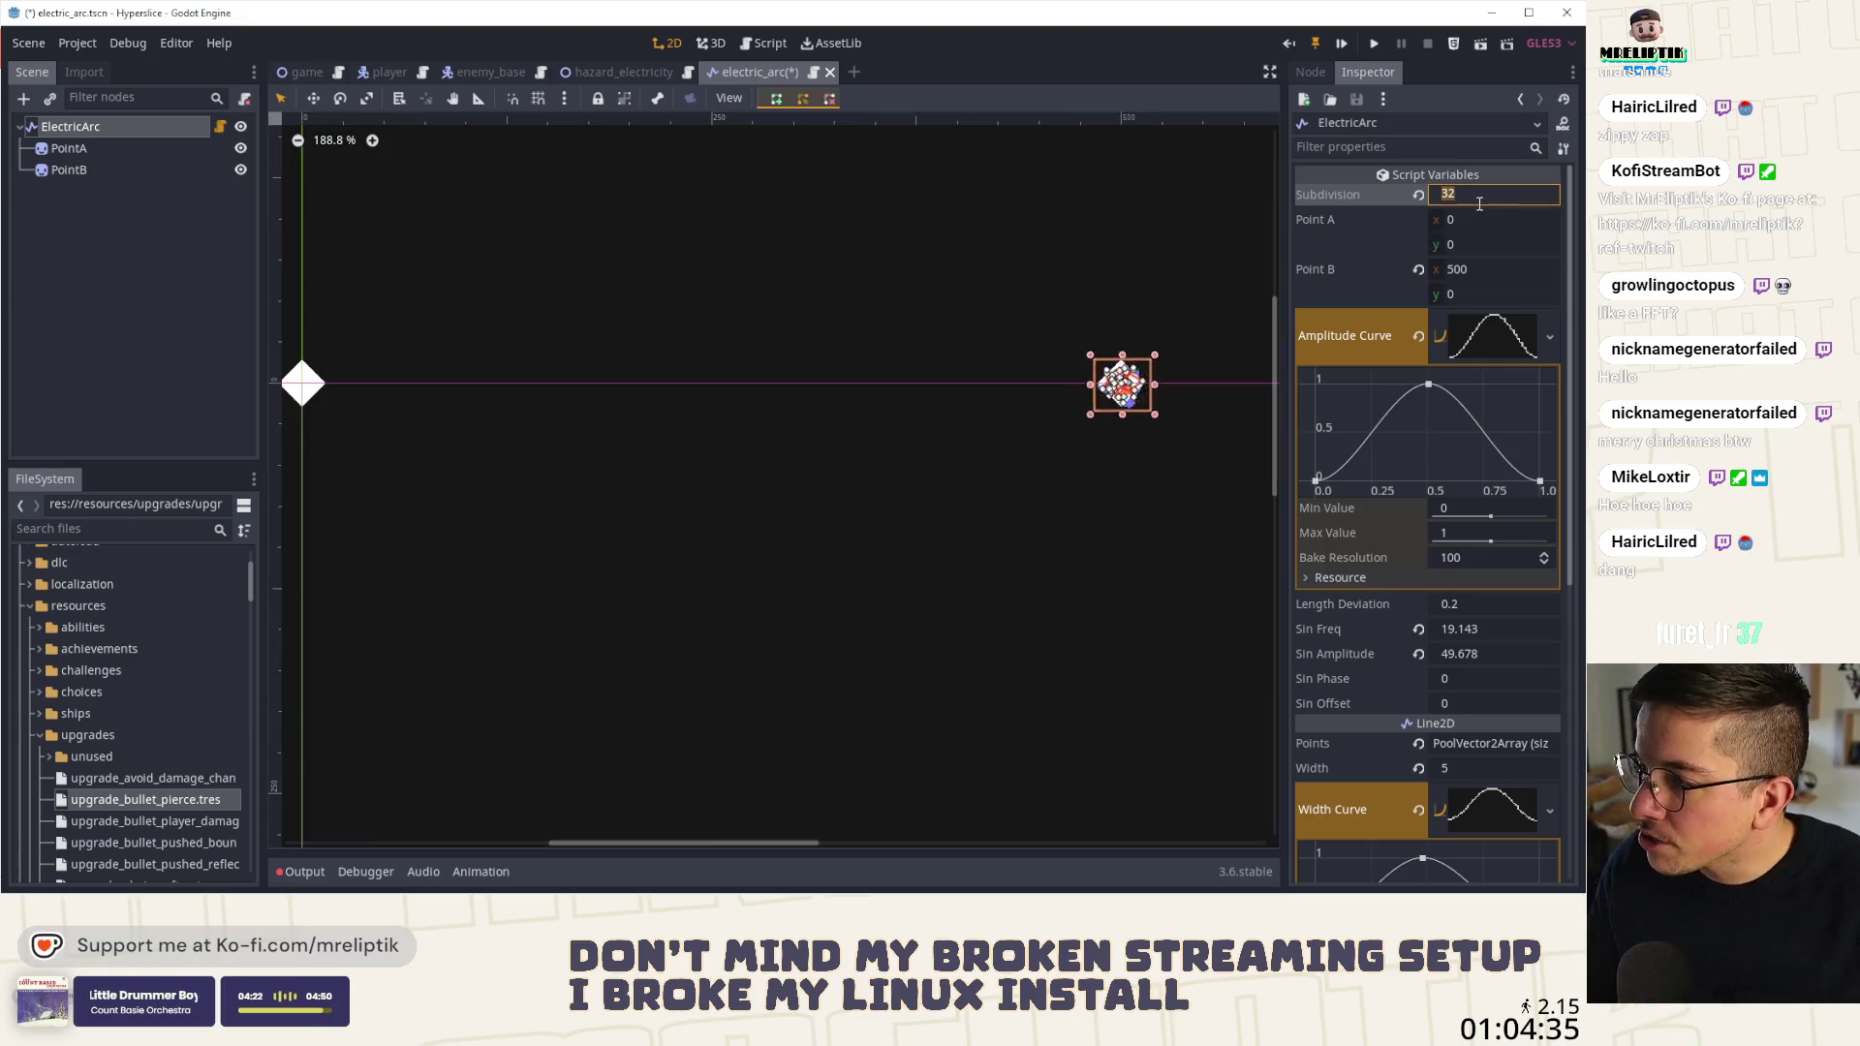
text(150)
key(Return)
- Change Subdivision to 1000, collapsing the arc into a tiny clump at the origin
scroll(871, 368, right, 5)
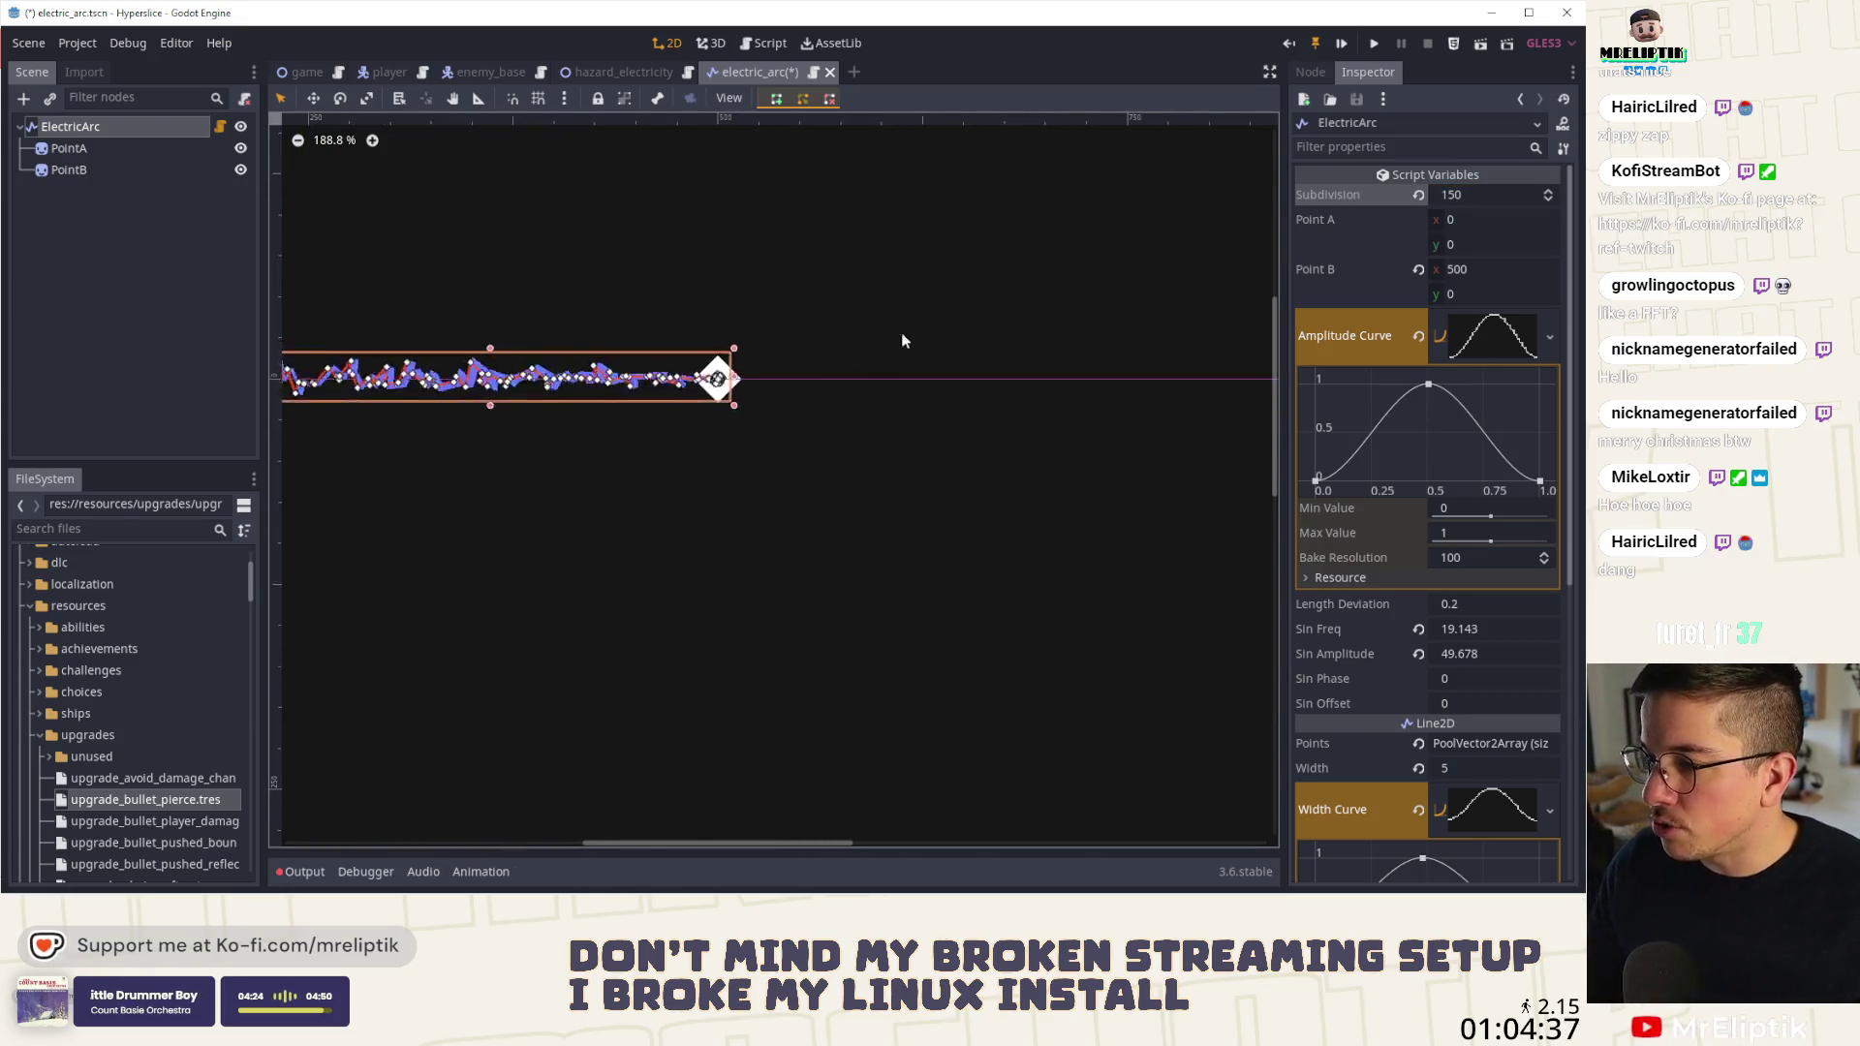
scroll(697, 378, up, 8)
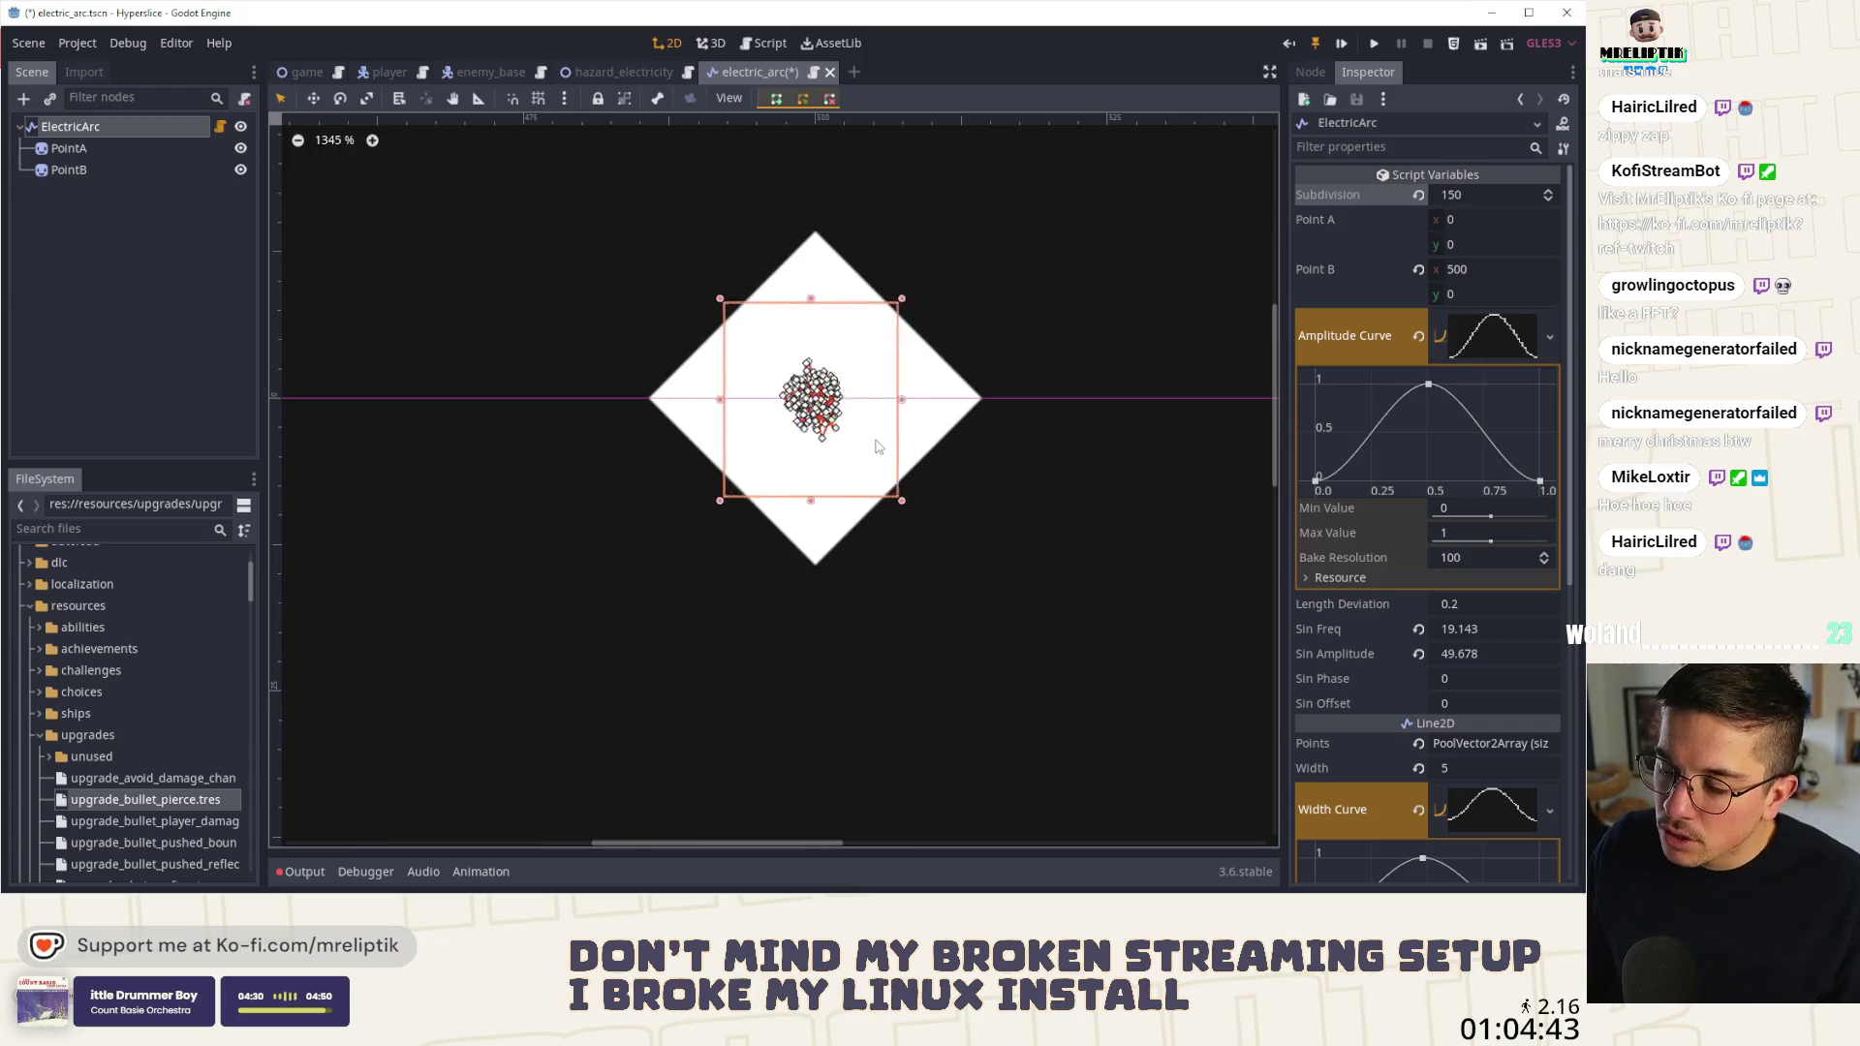
click(1505, 194)
text(1000)
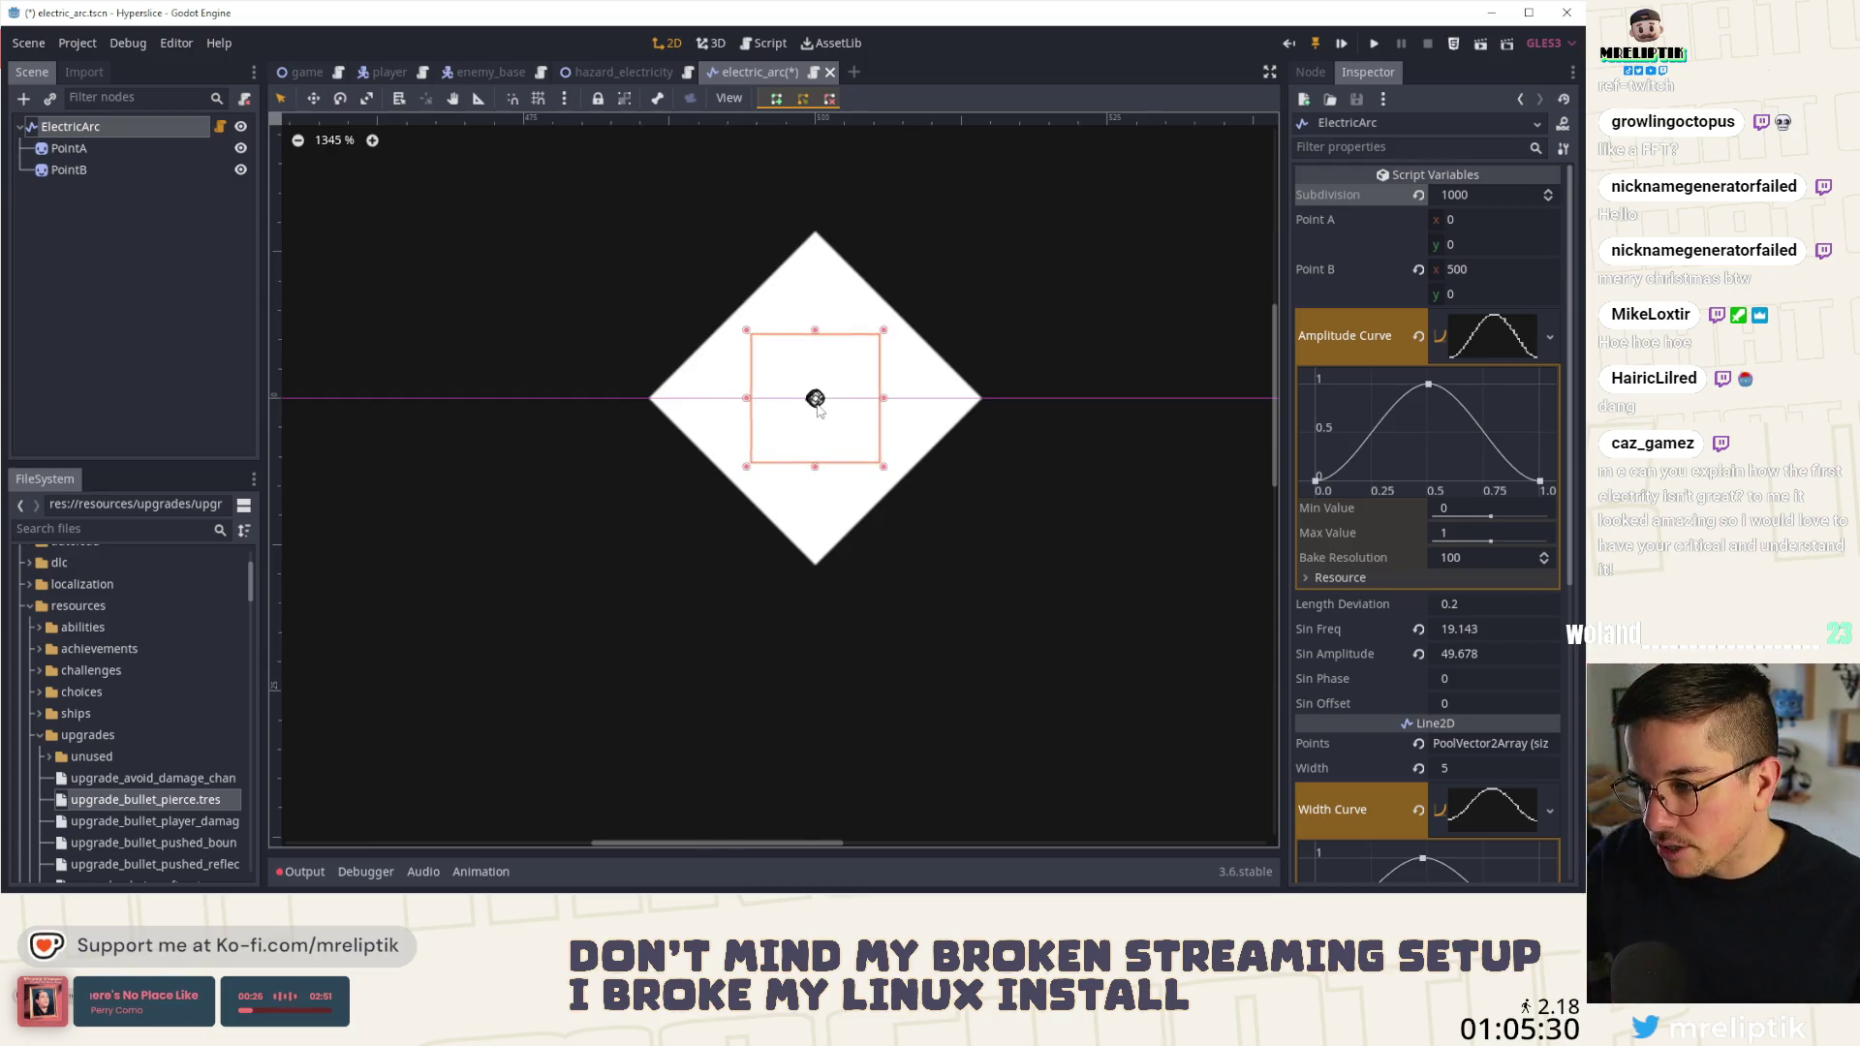
scroll(818, 406, up, 9)
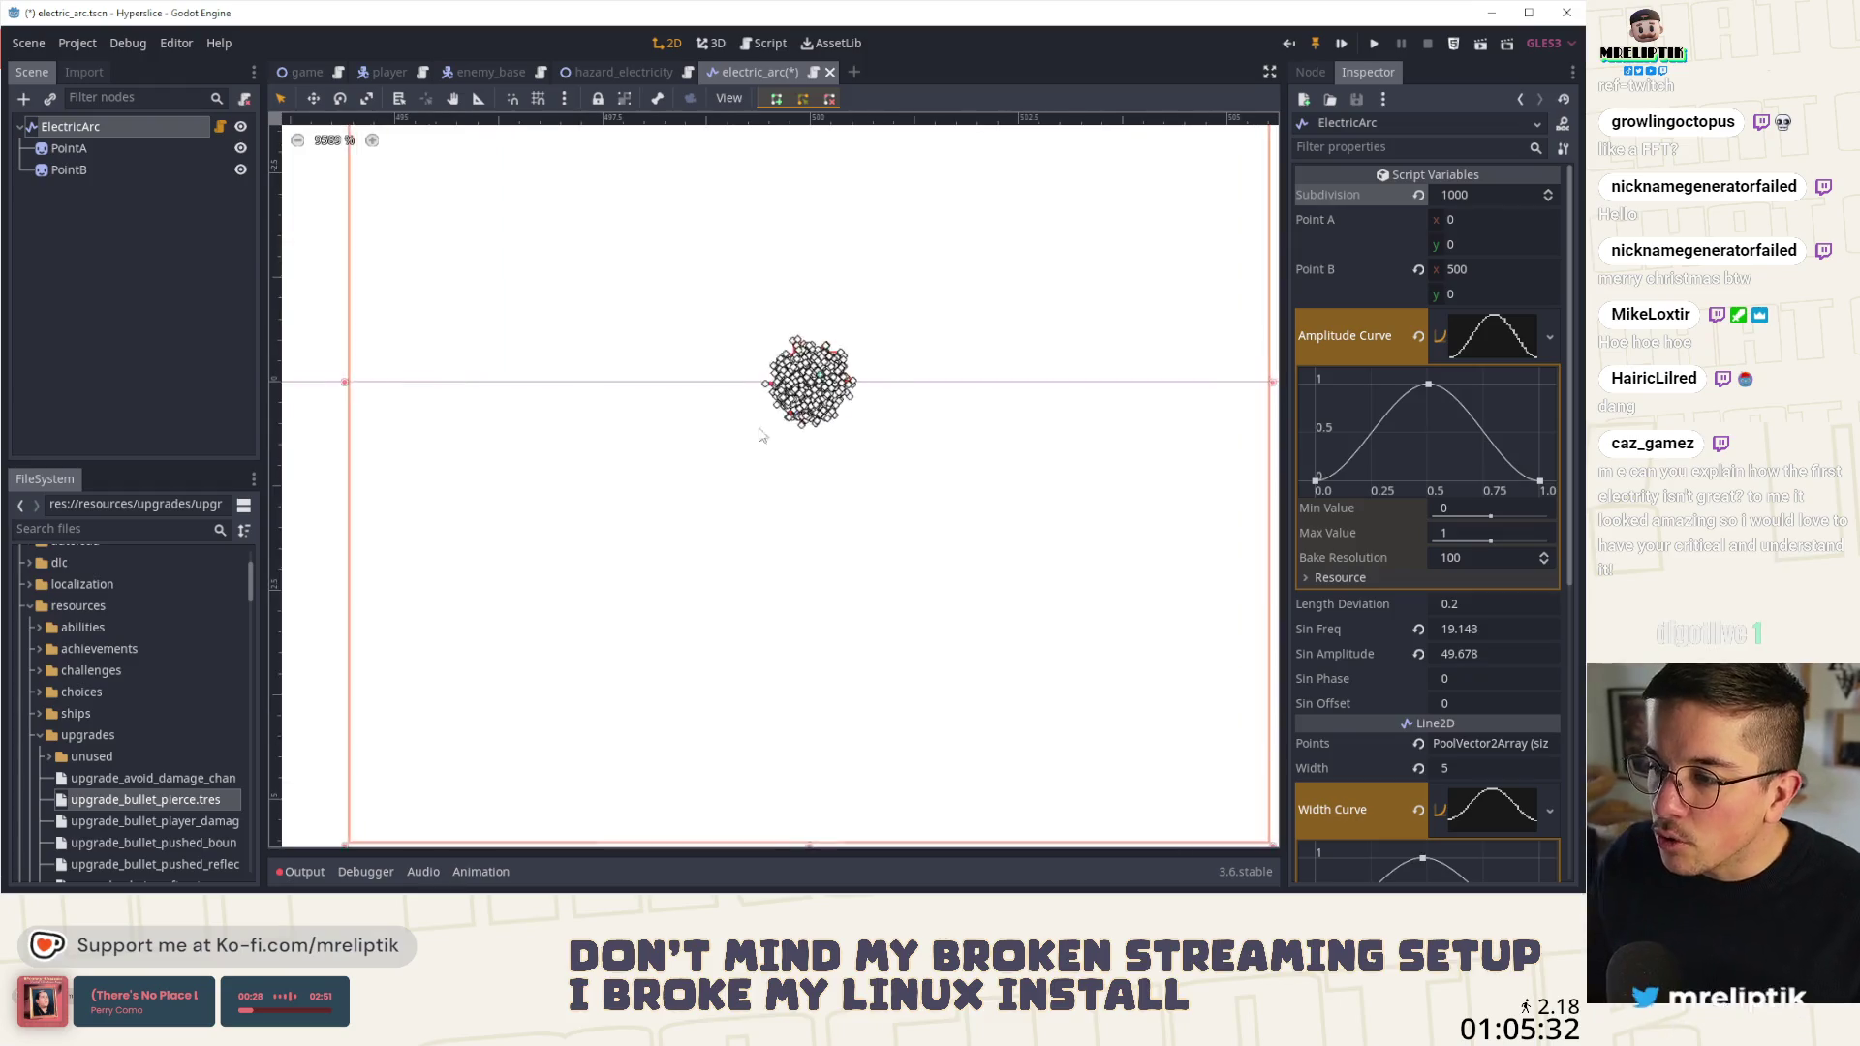
scroll(758, 381, down, 1)
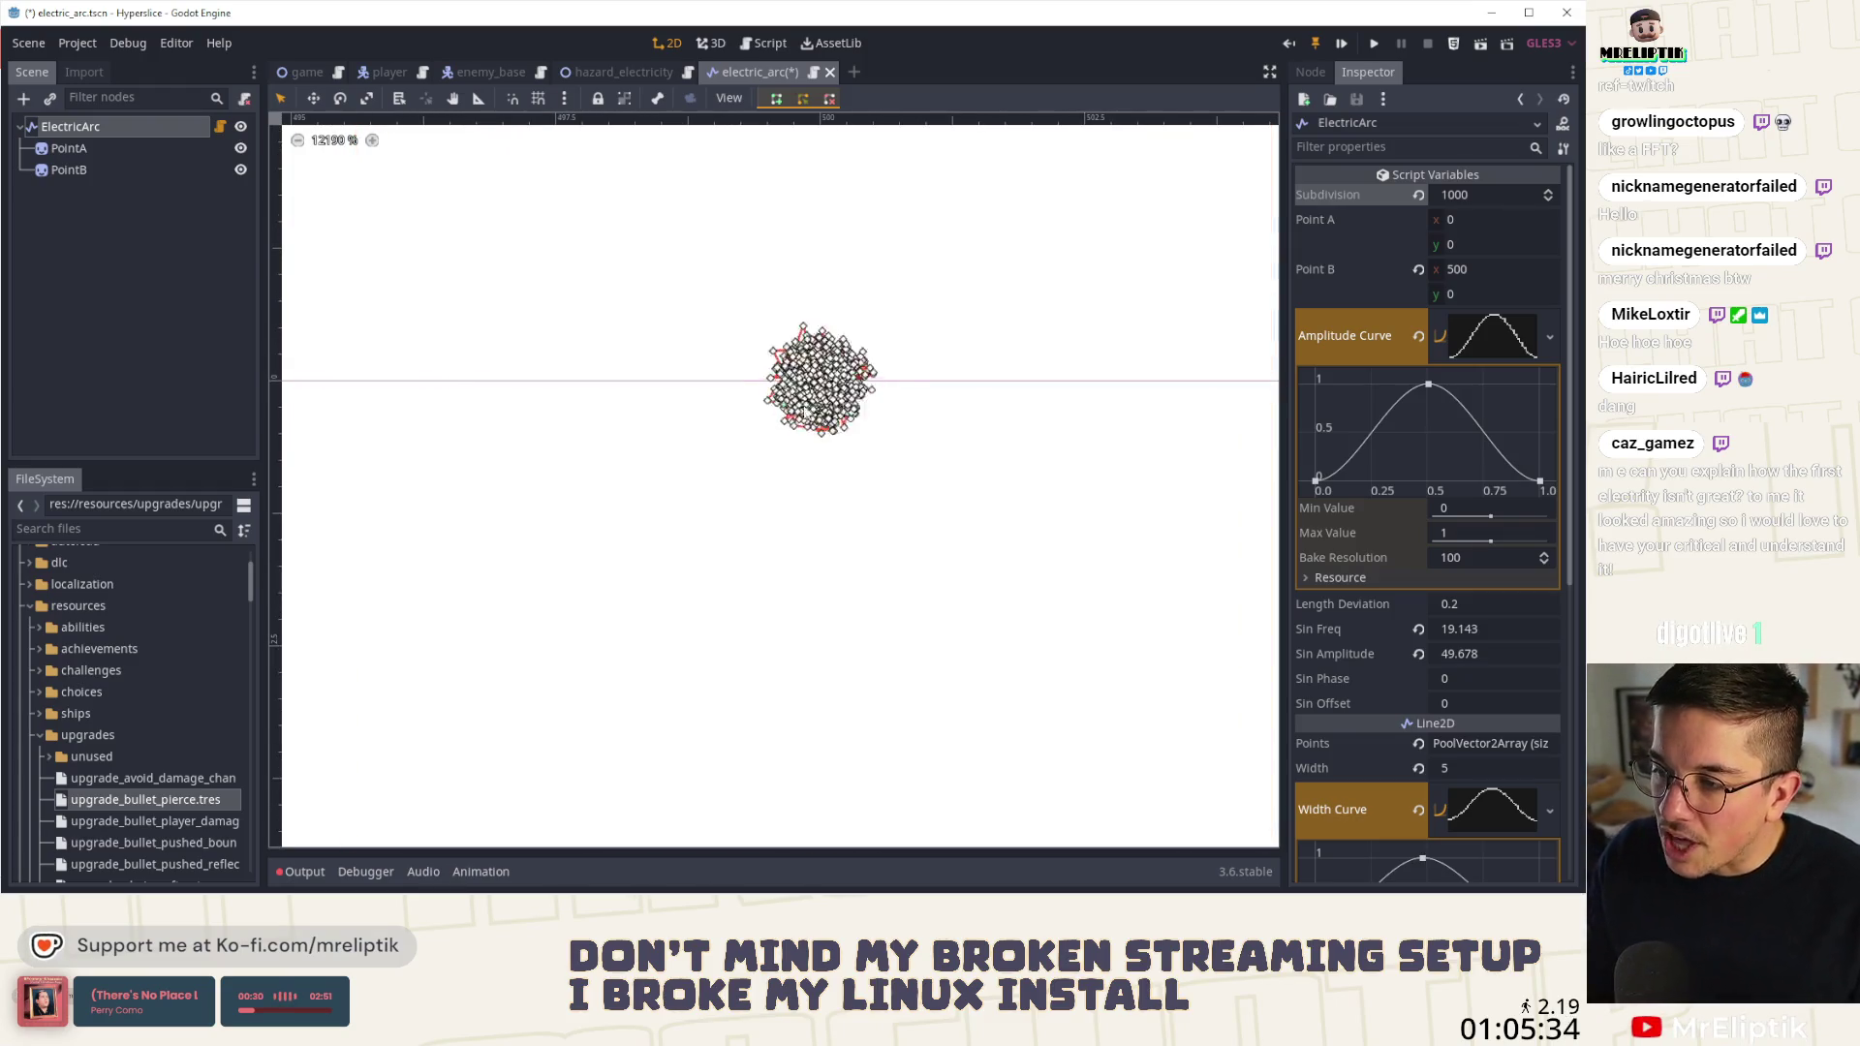
scroll(824, 459, down, 5)
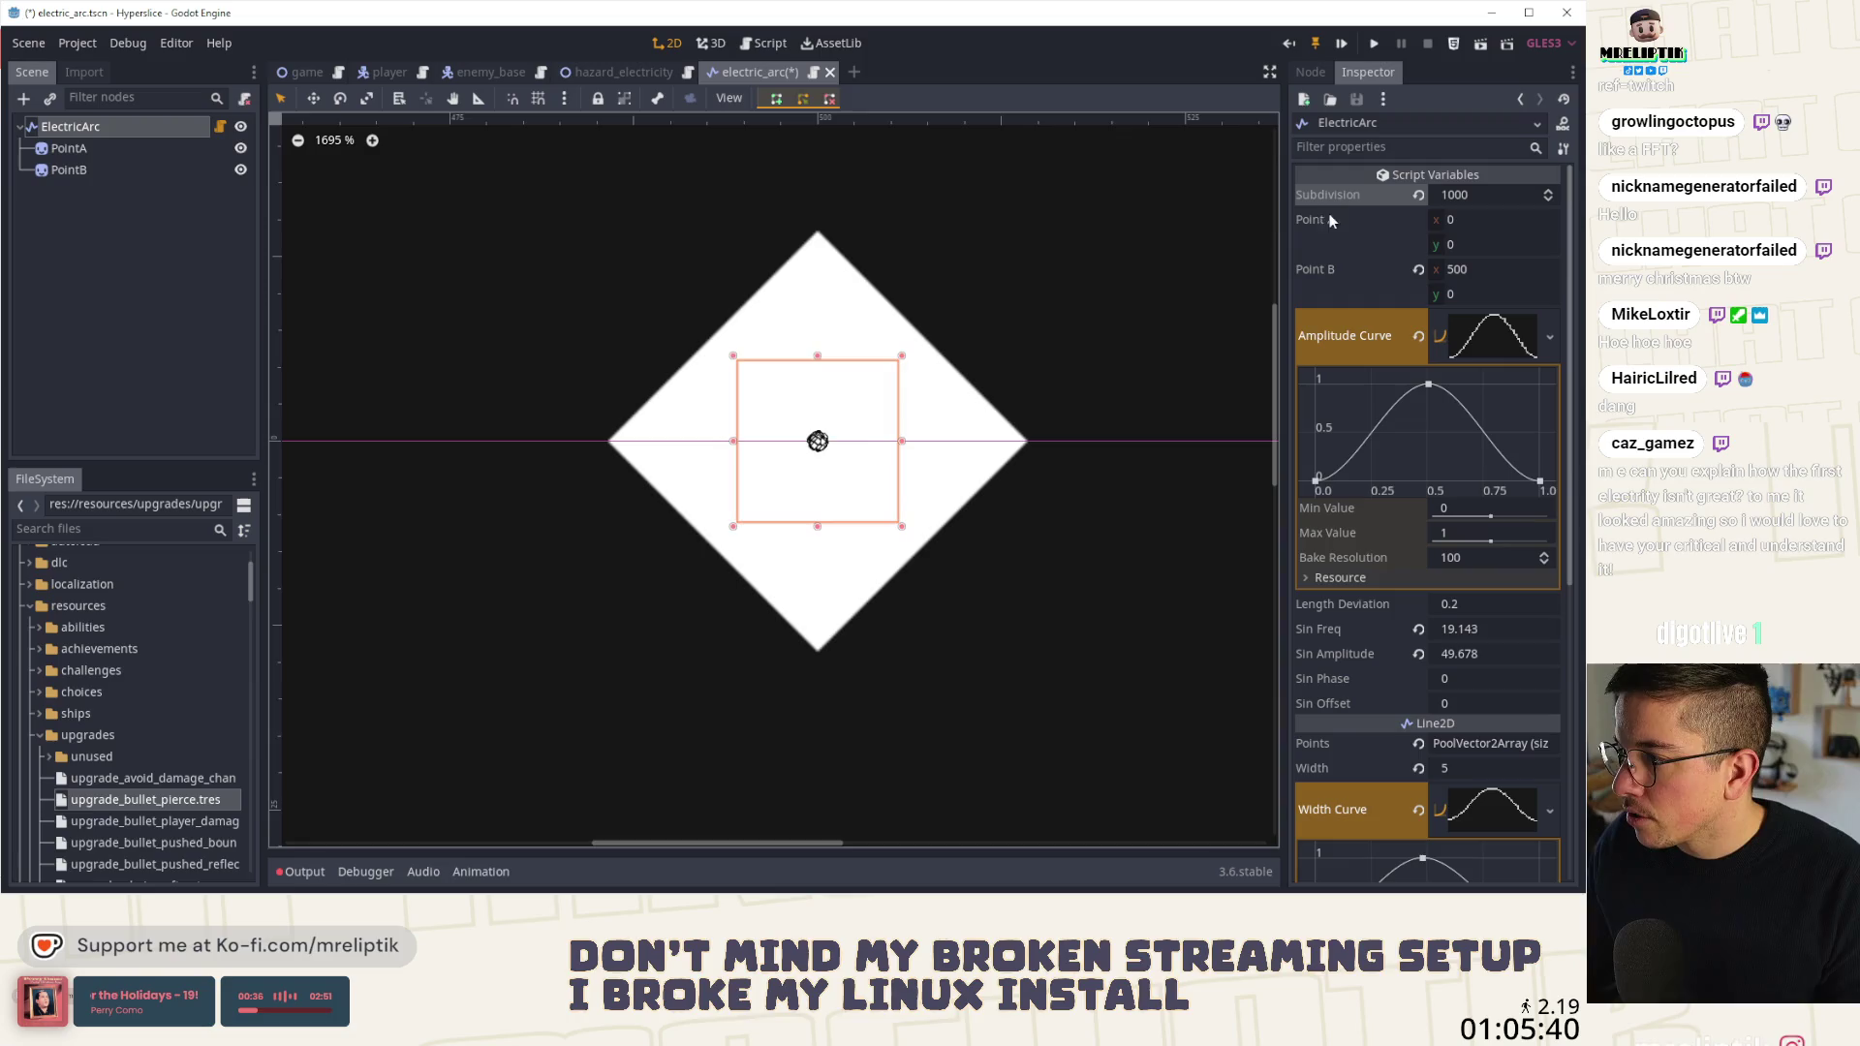
- Set Subdivision to 10 and view the arc between poles in the hazard_electricity scene
click(1481, 191)
text(0)
key(Return)
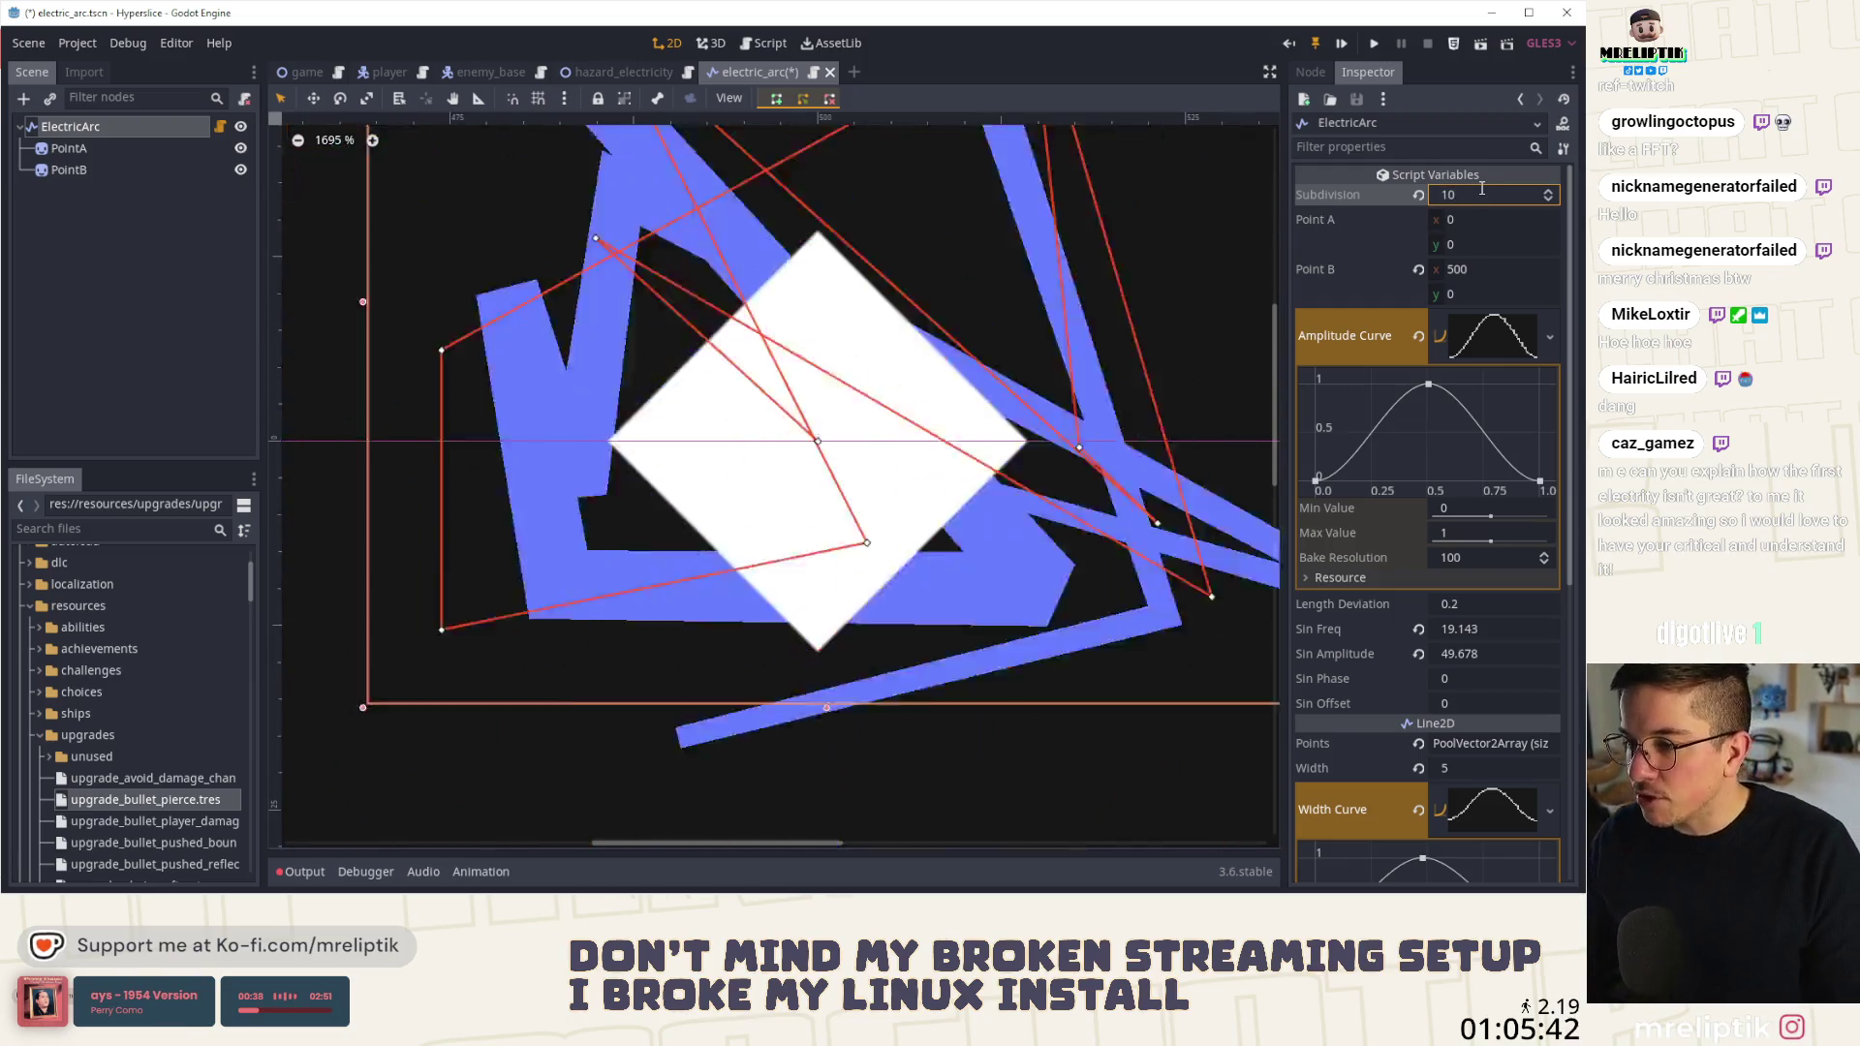
scroll(972, 557, down, 5)
scroll(819, 556, right, 3)
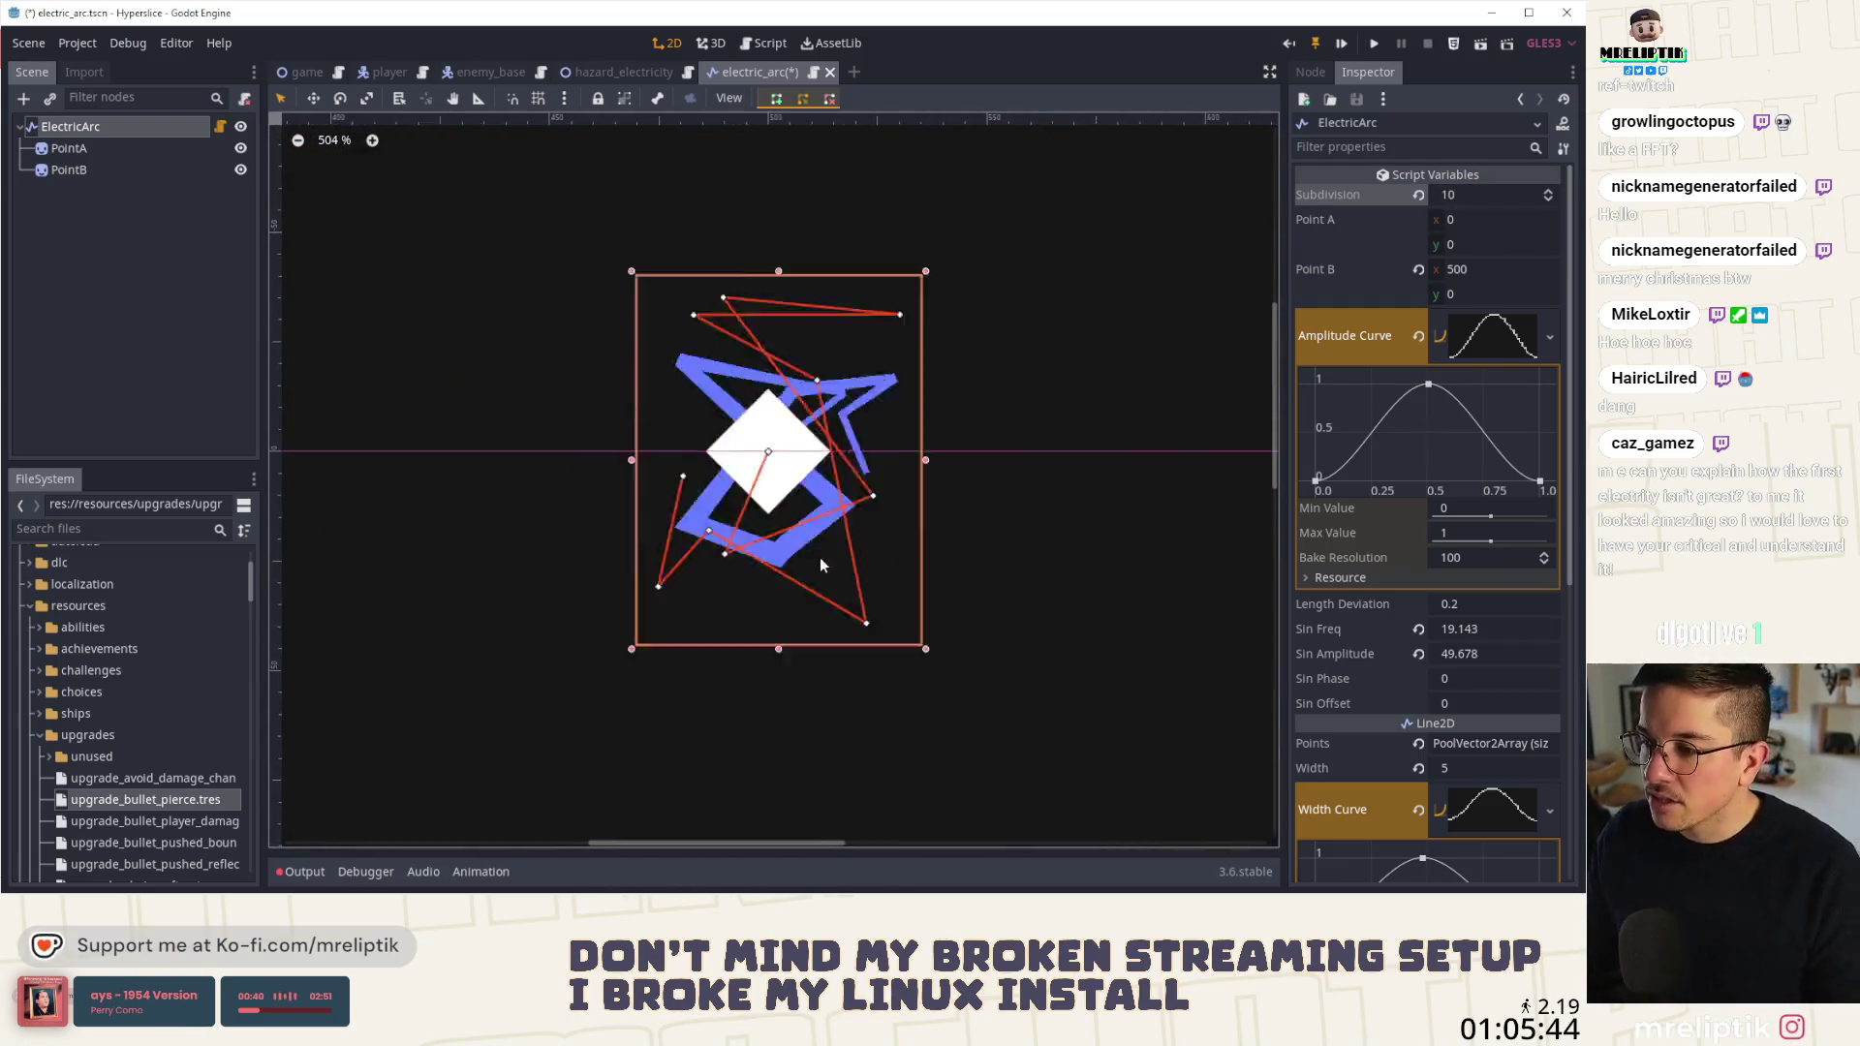
scroll(677, 327, down, 1)
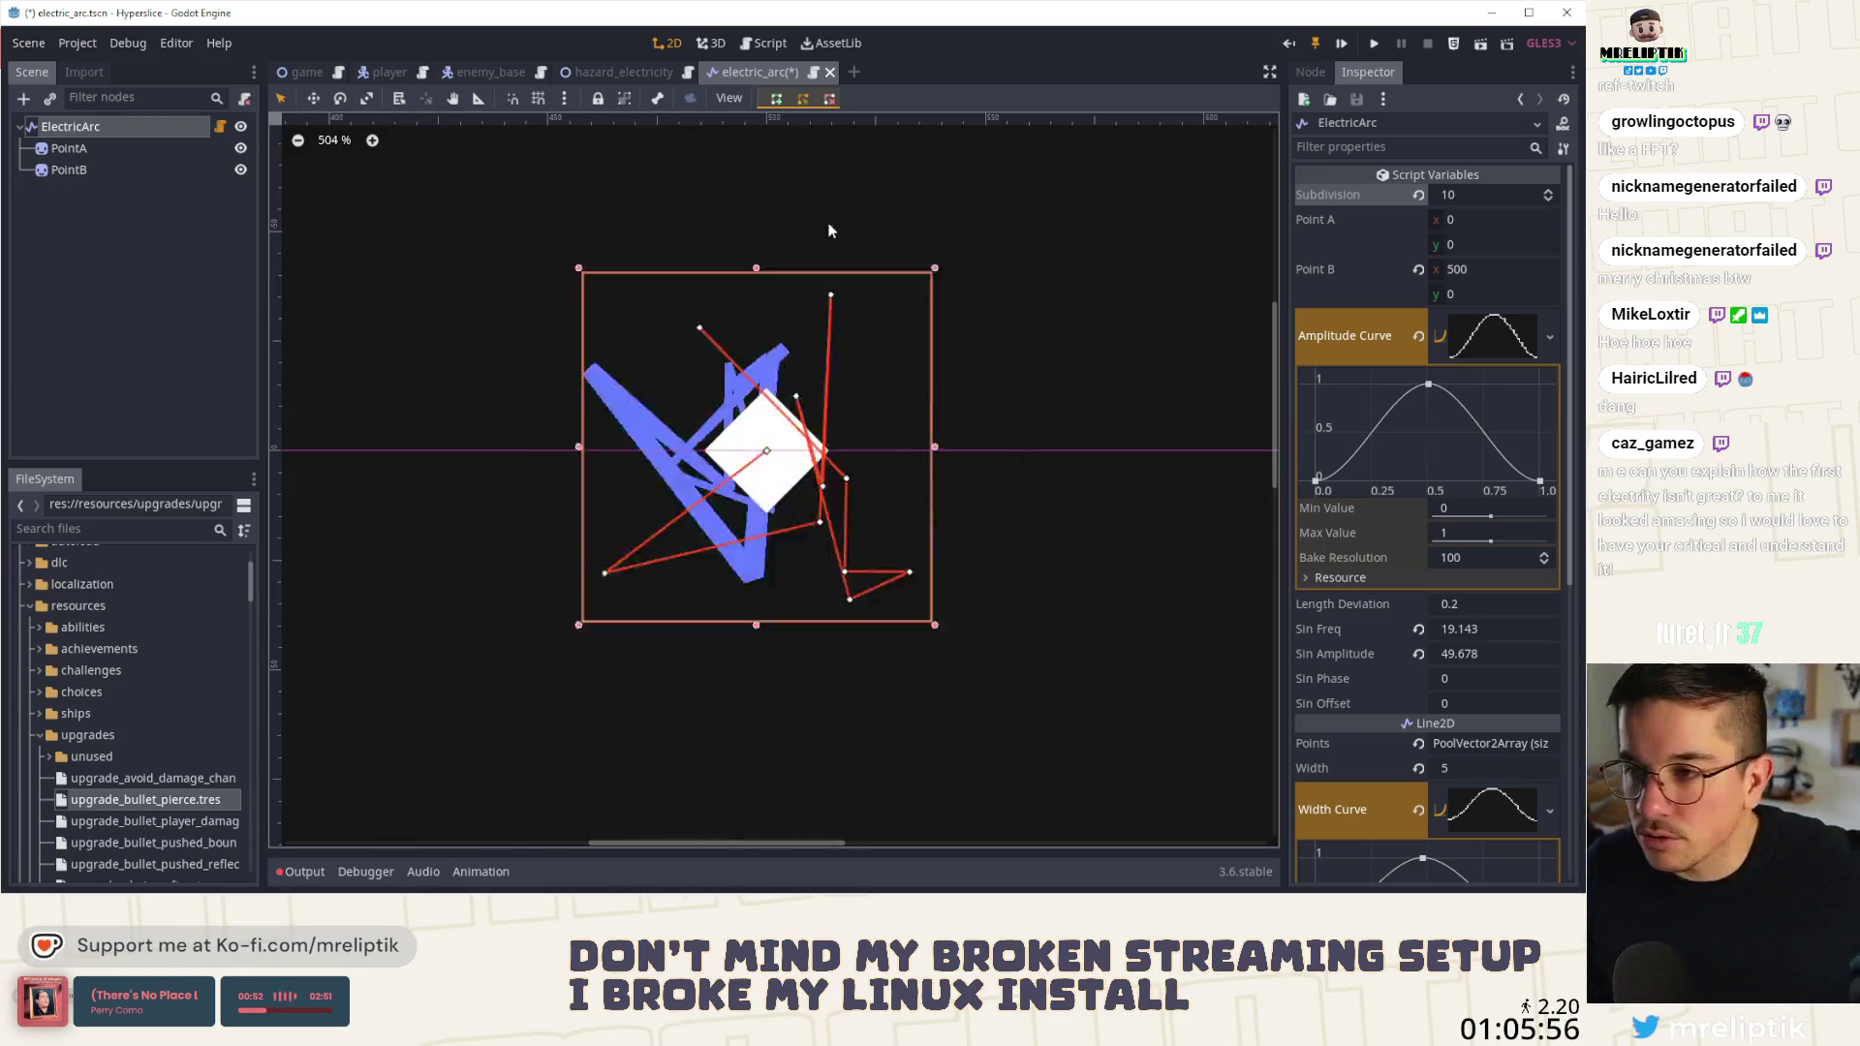
click(608, 76)
scroll(654, 388, up, 3)
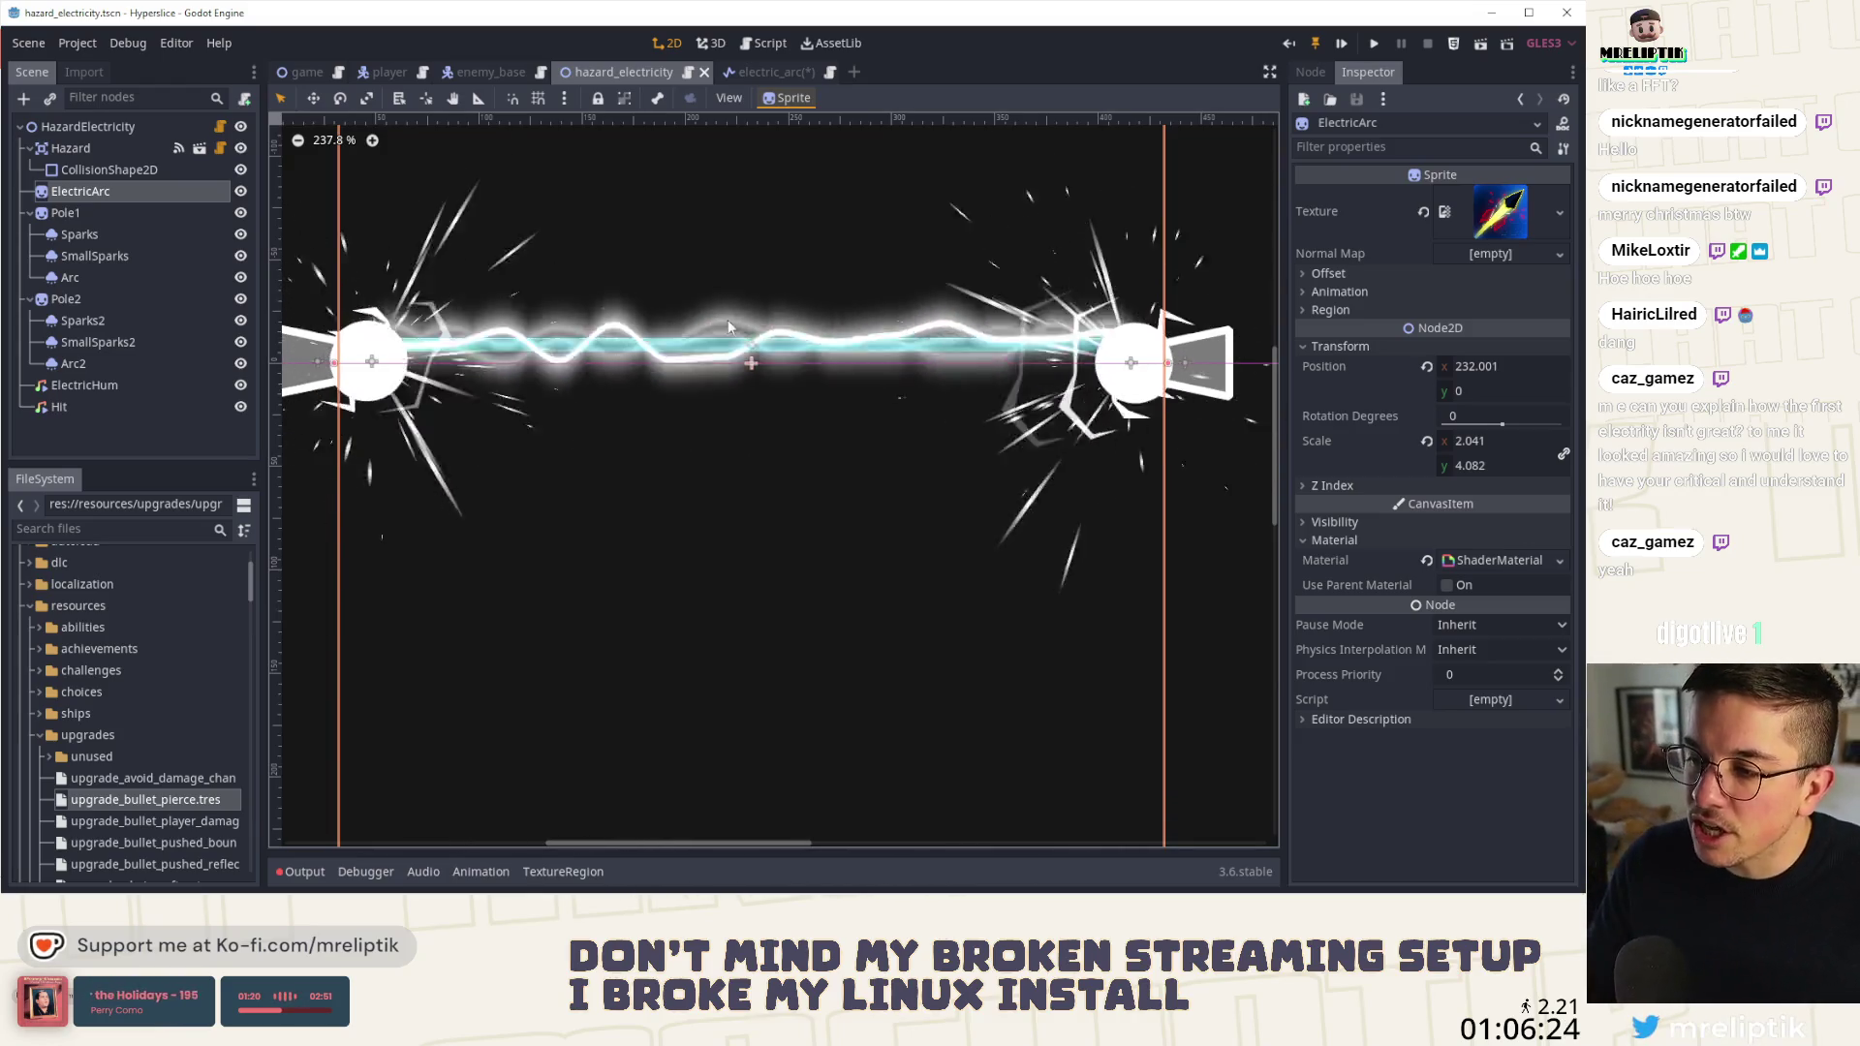
mouse_move(0, 191)
mouse_down()
mouse_move(194, 191)
mouse_move(899, 68)
mouse_move(883, 108)
mouse_up()
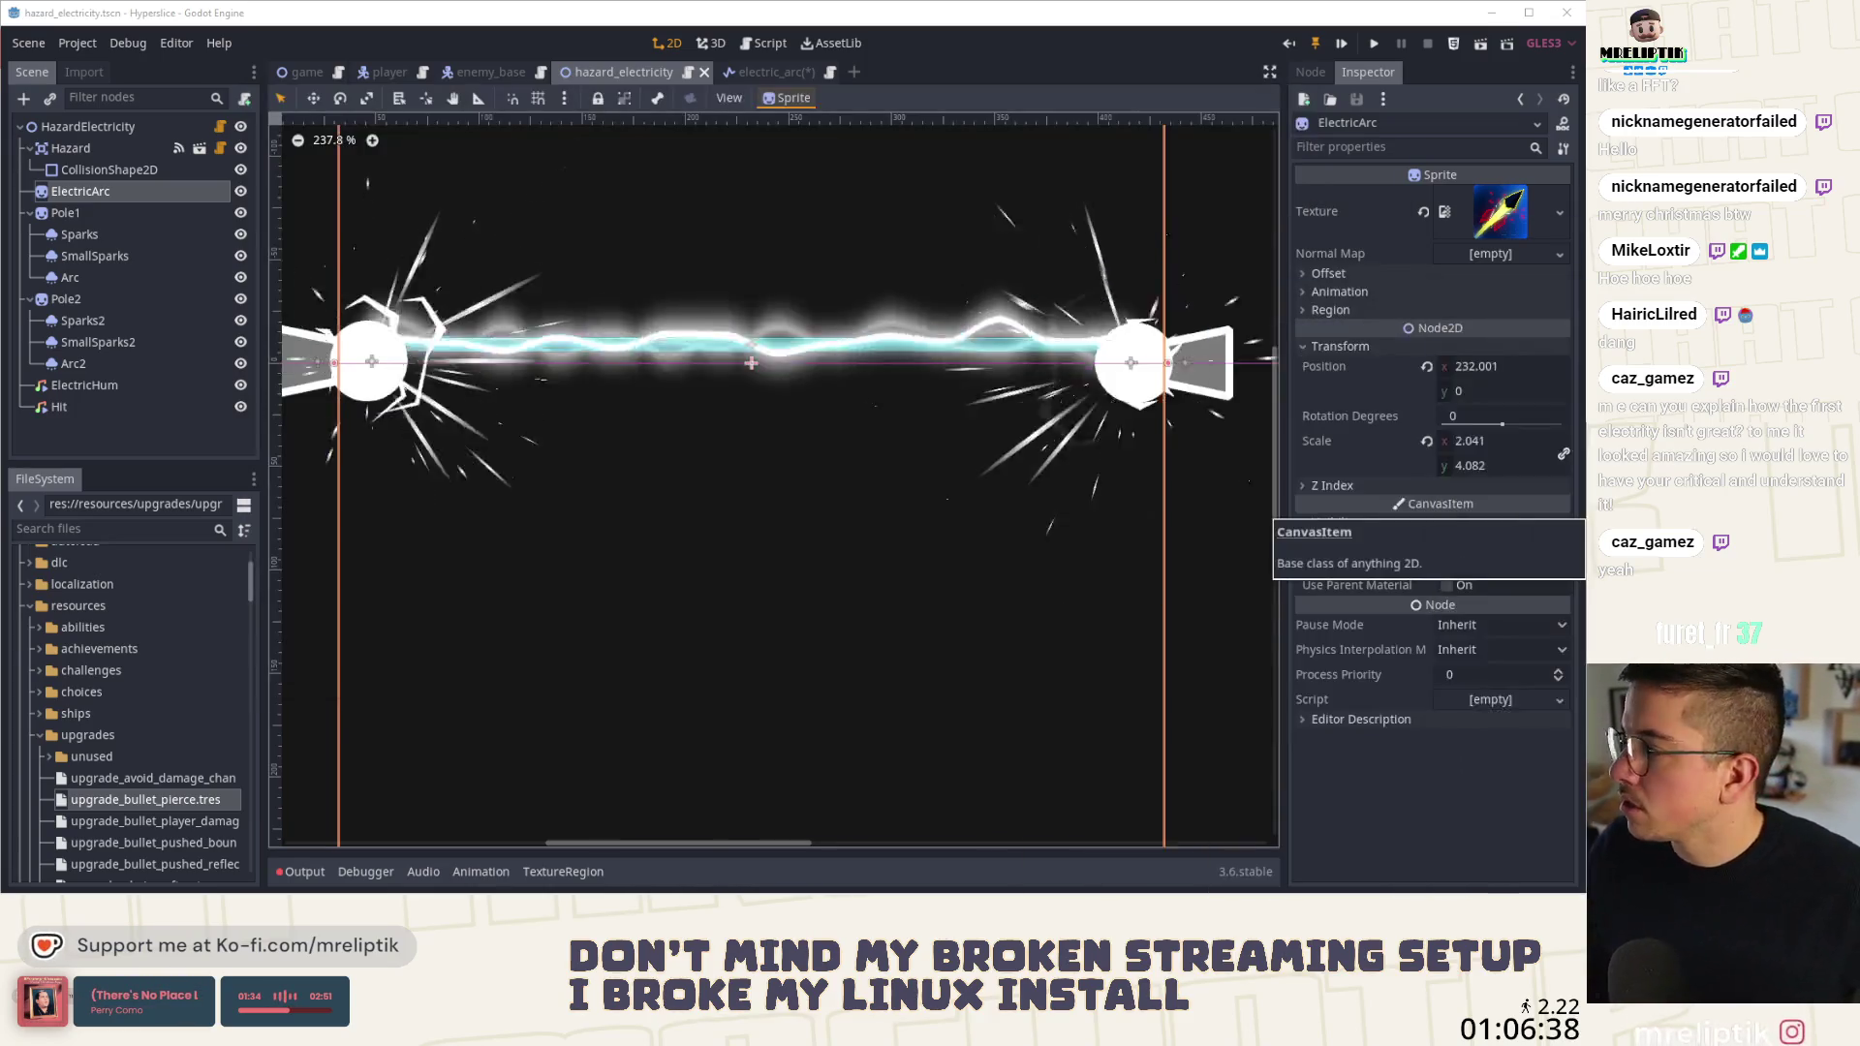
key(alt+Tab)
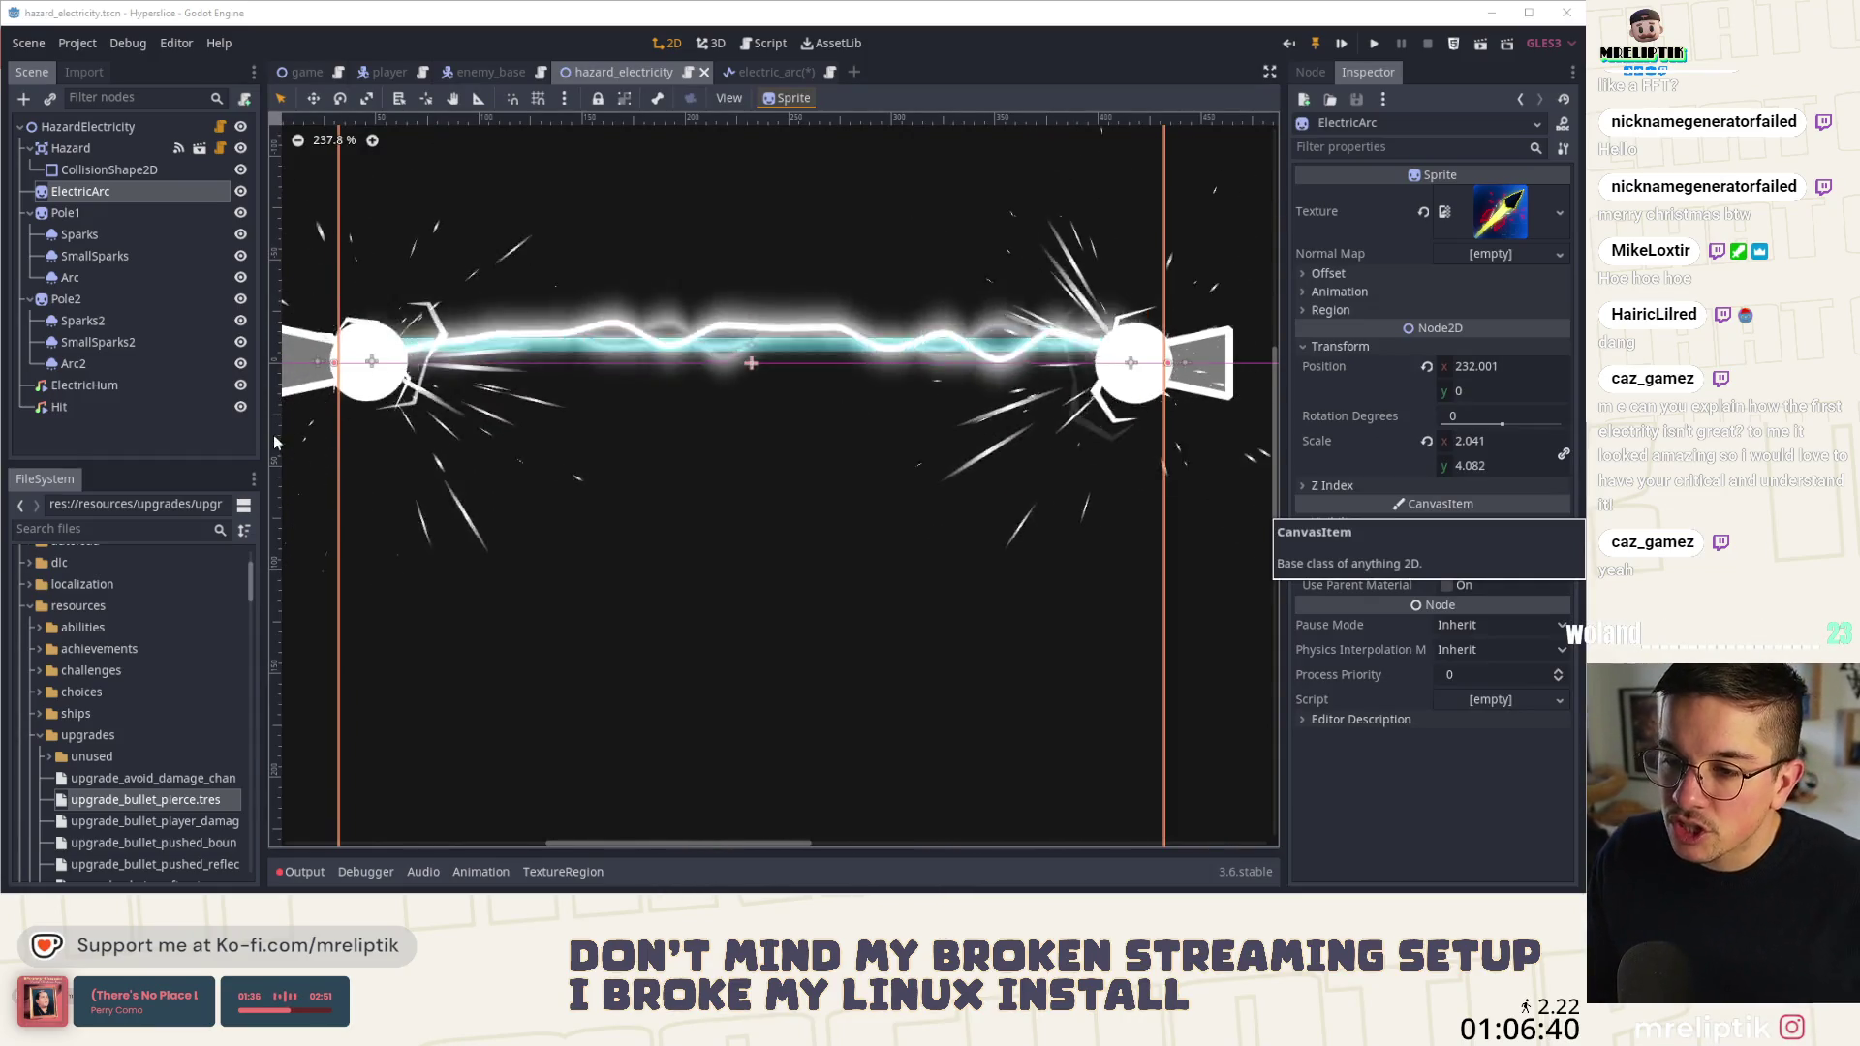
click(420, 346)
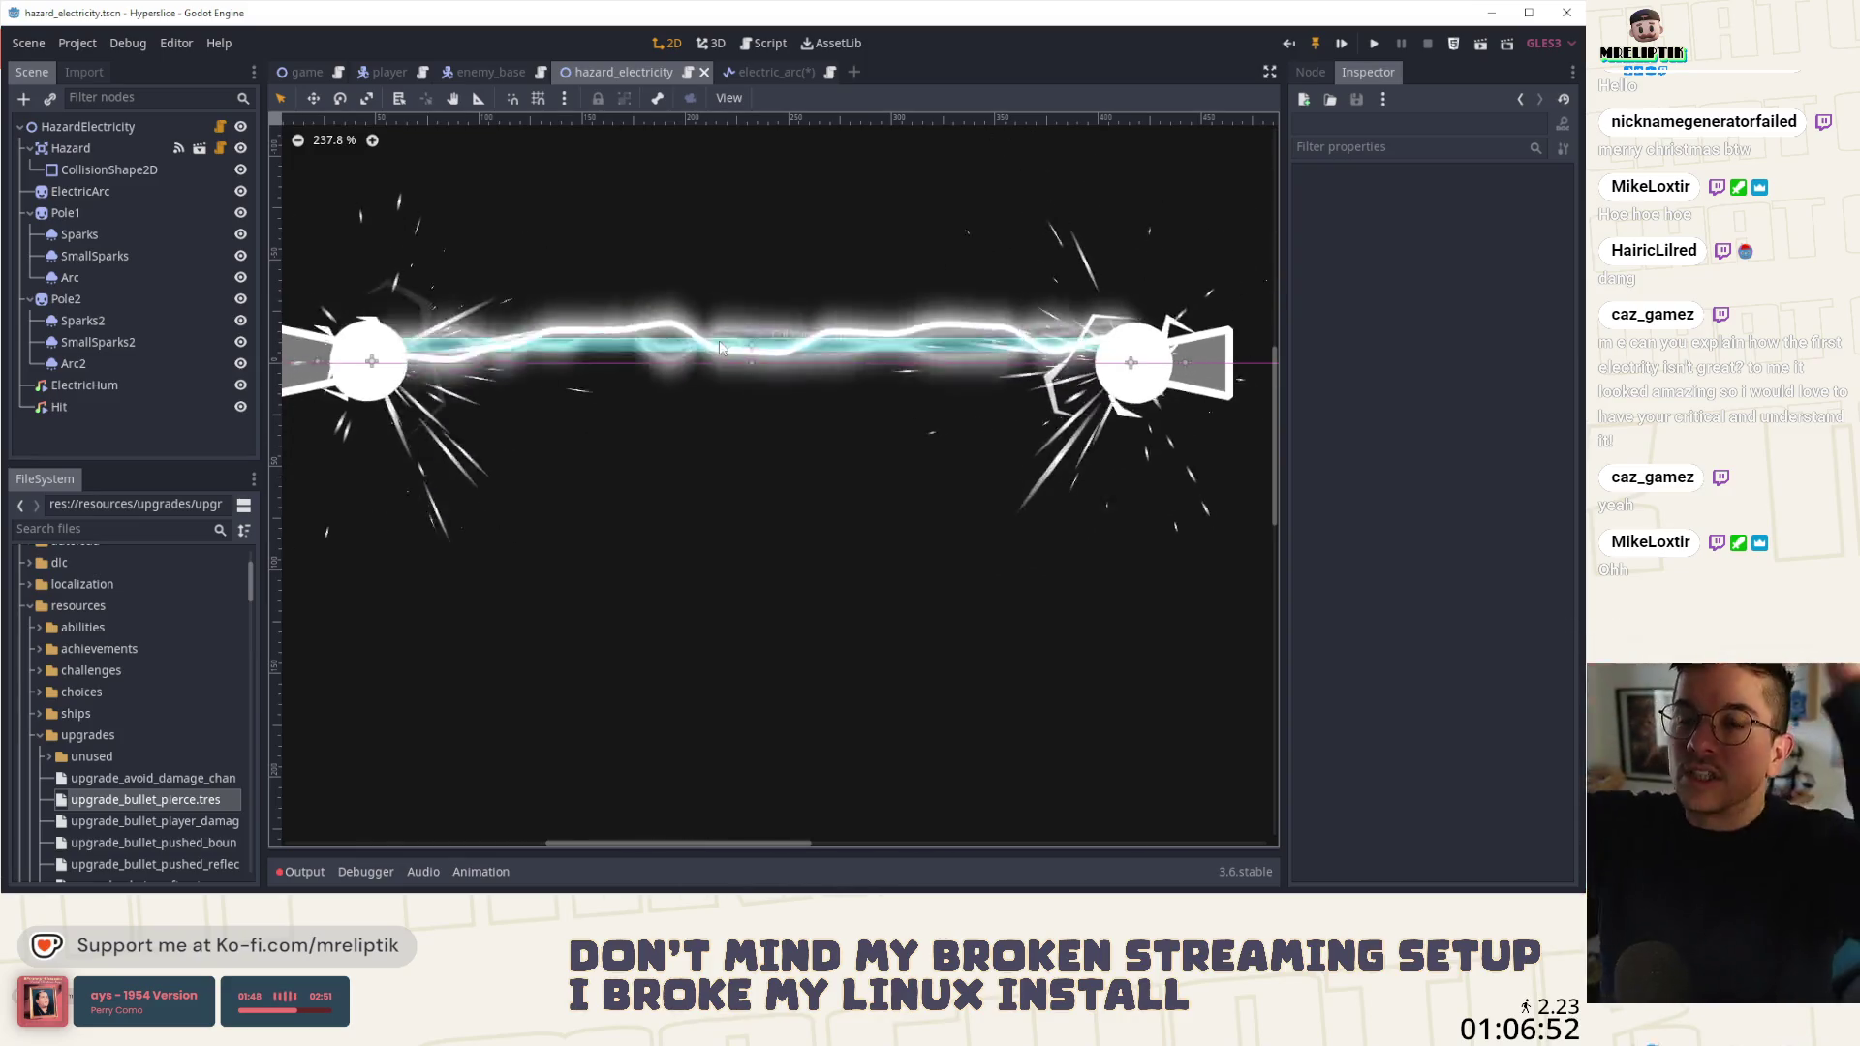
- Comment out random-based lines 66–71, uncomment sine-based lines 74–81, and save the script
click(758, 73)
click(814, 71)
scroll(646, 593, down, 1)
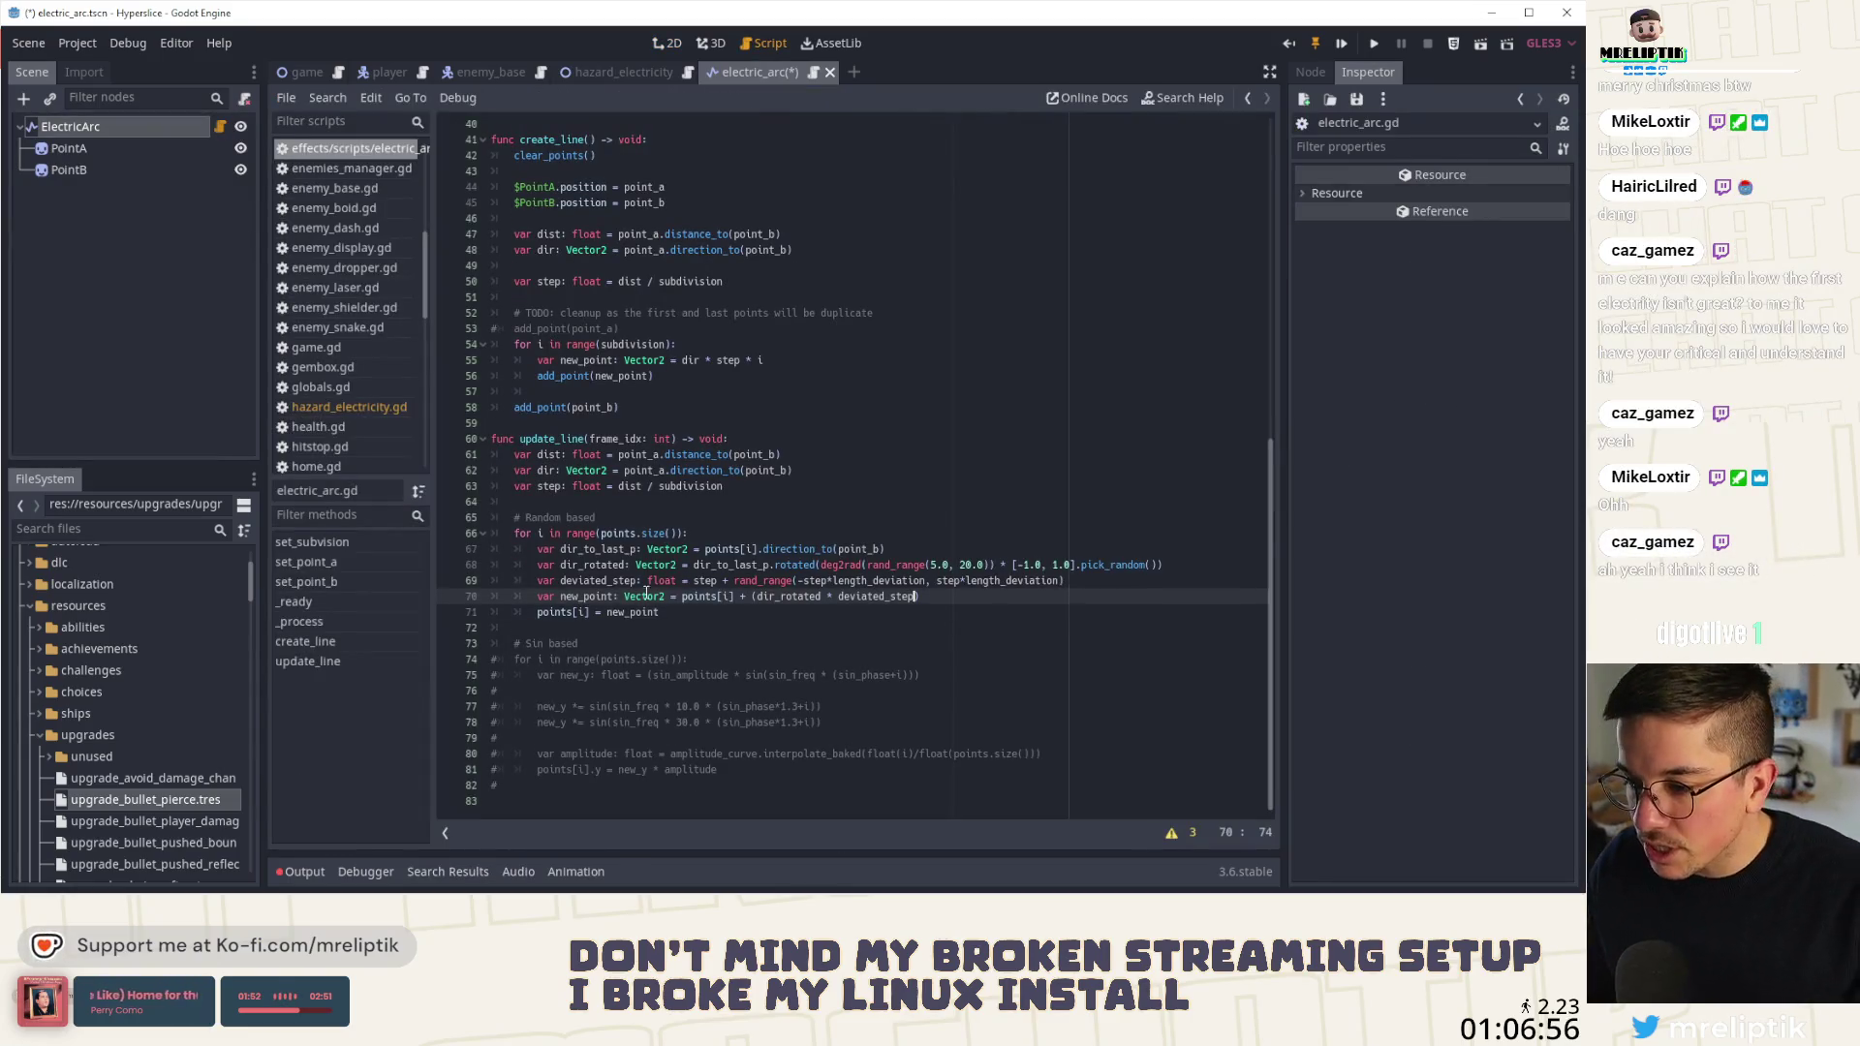
drag(695, 614, 398, 537)
key(ctrl+k)
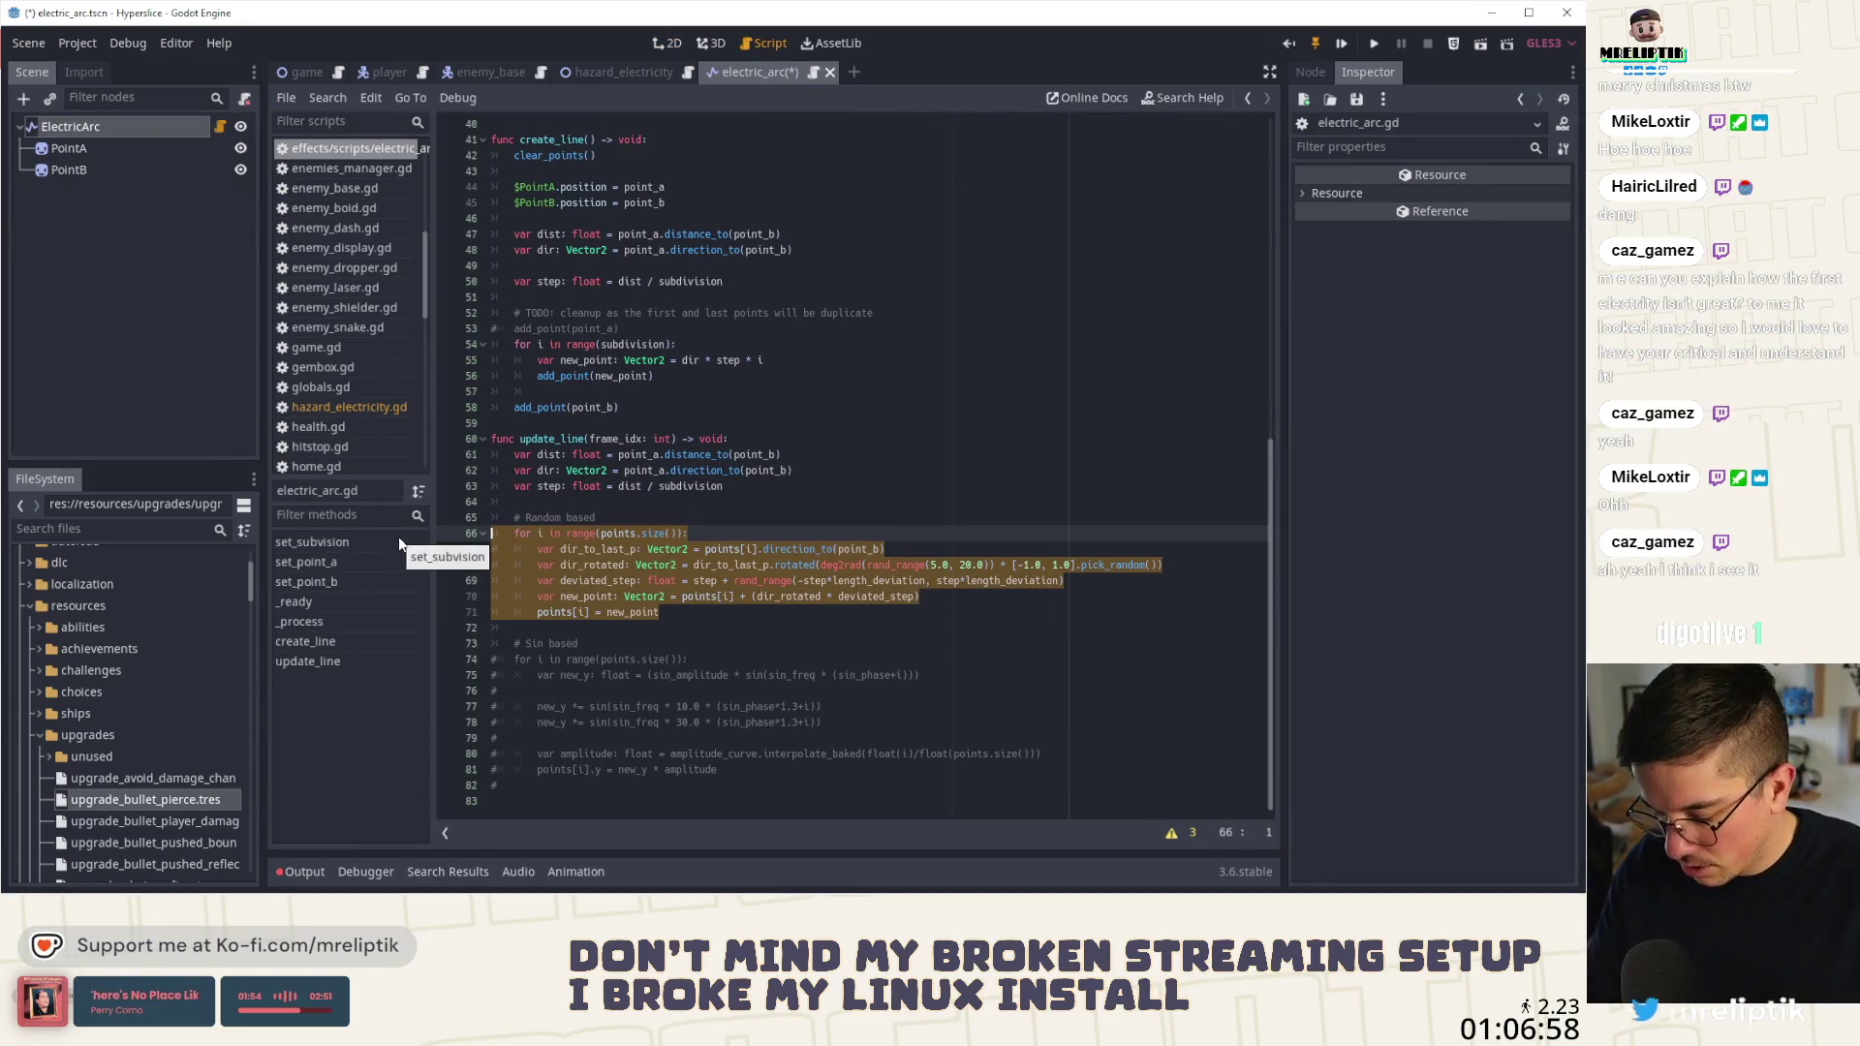
drag(755, 776, 398, 661)
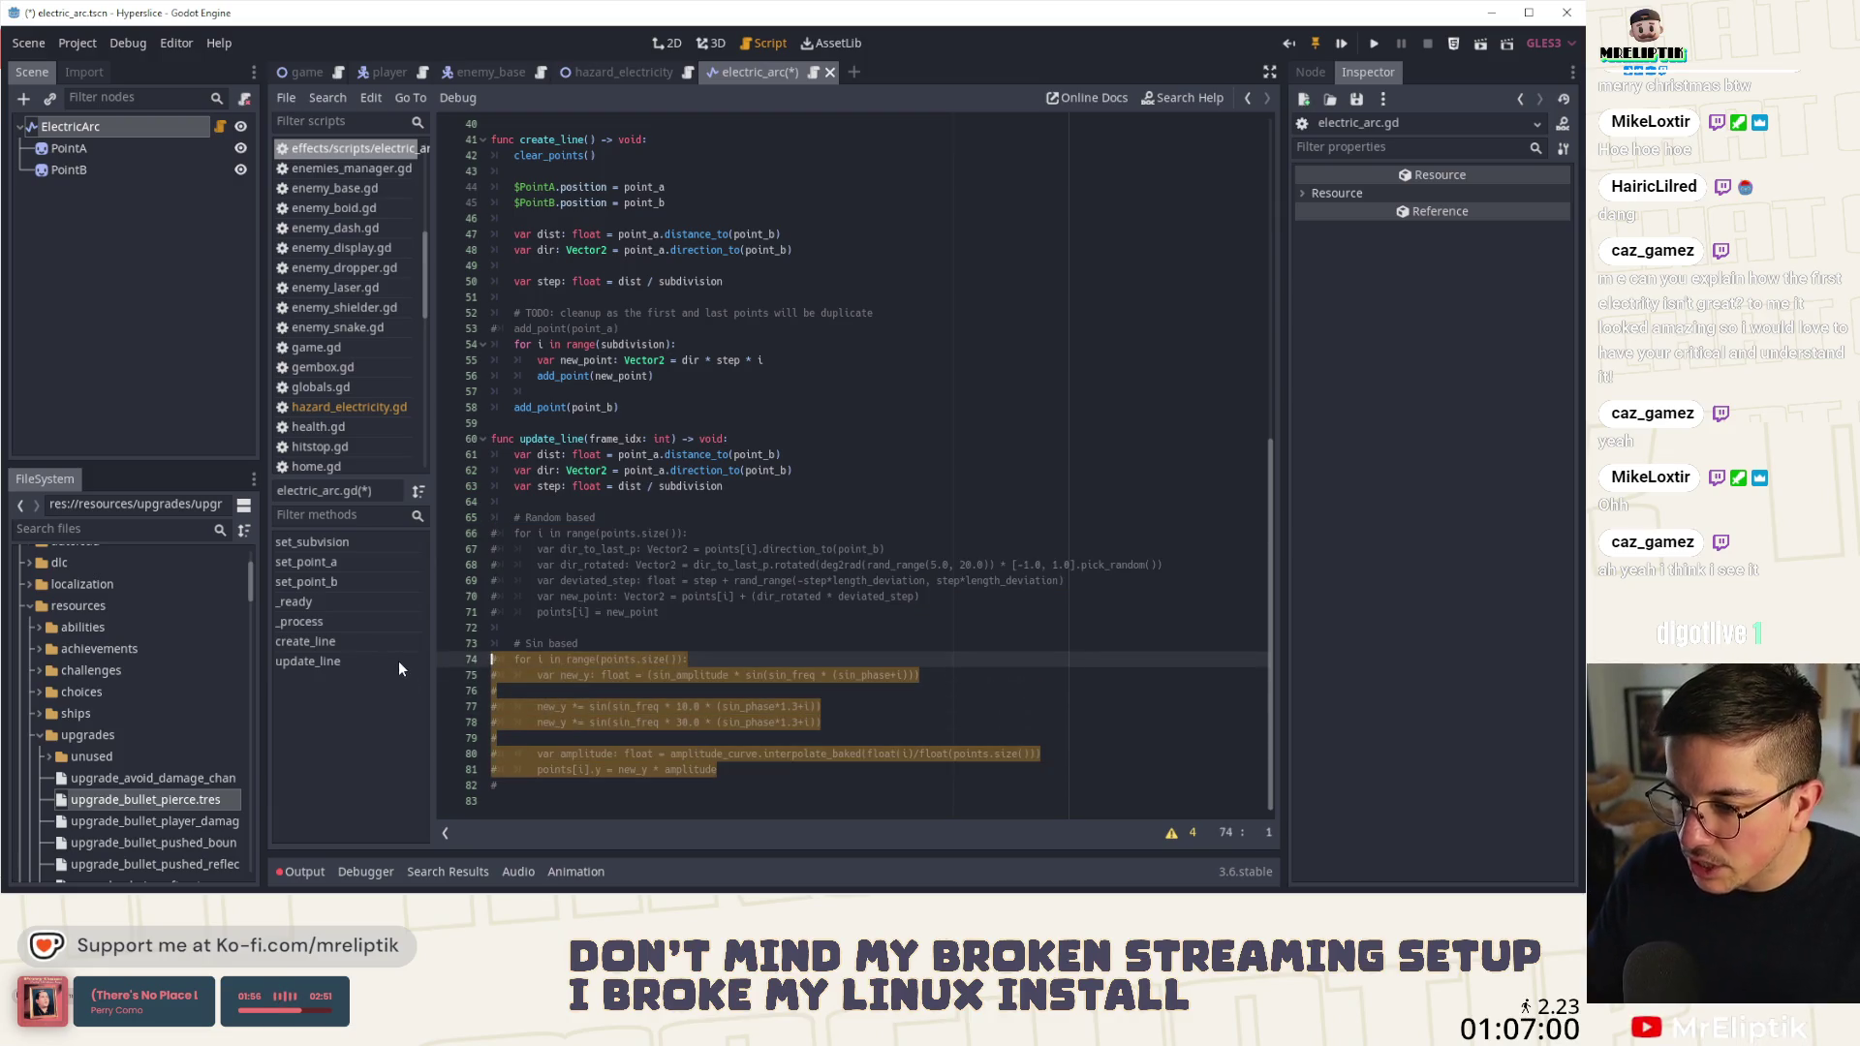
key(ctrl+k)
key(ctrl+s)
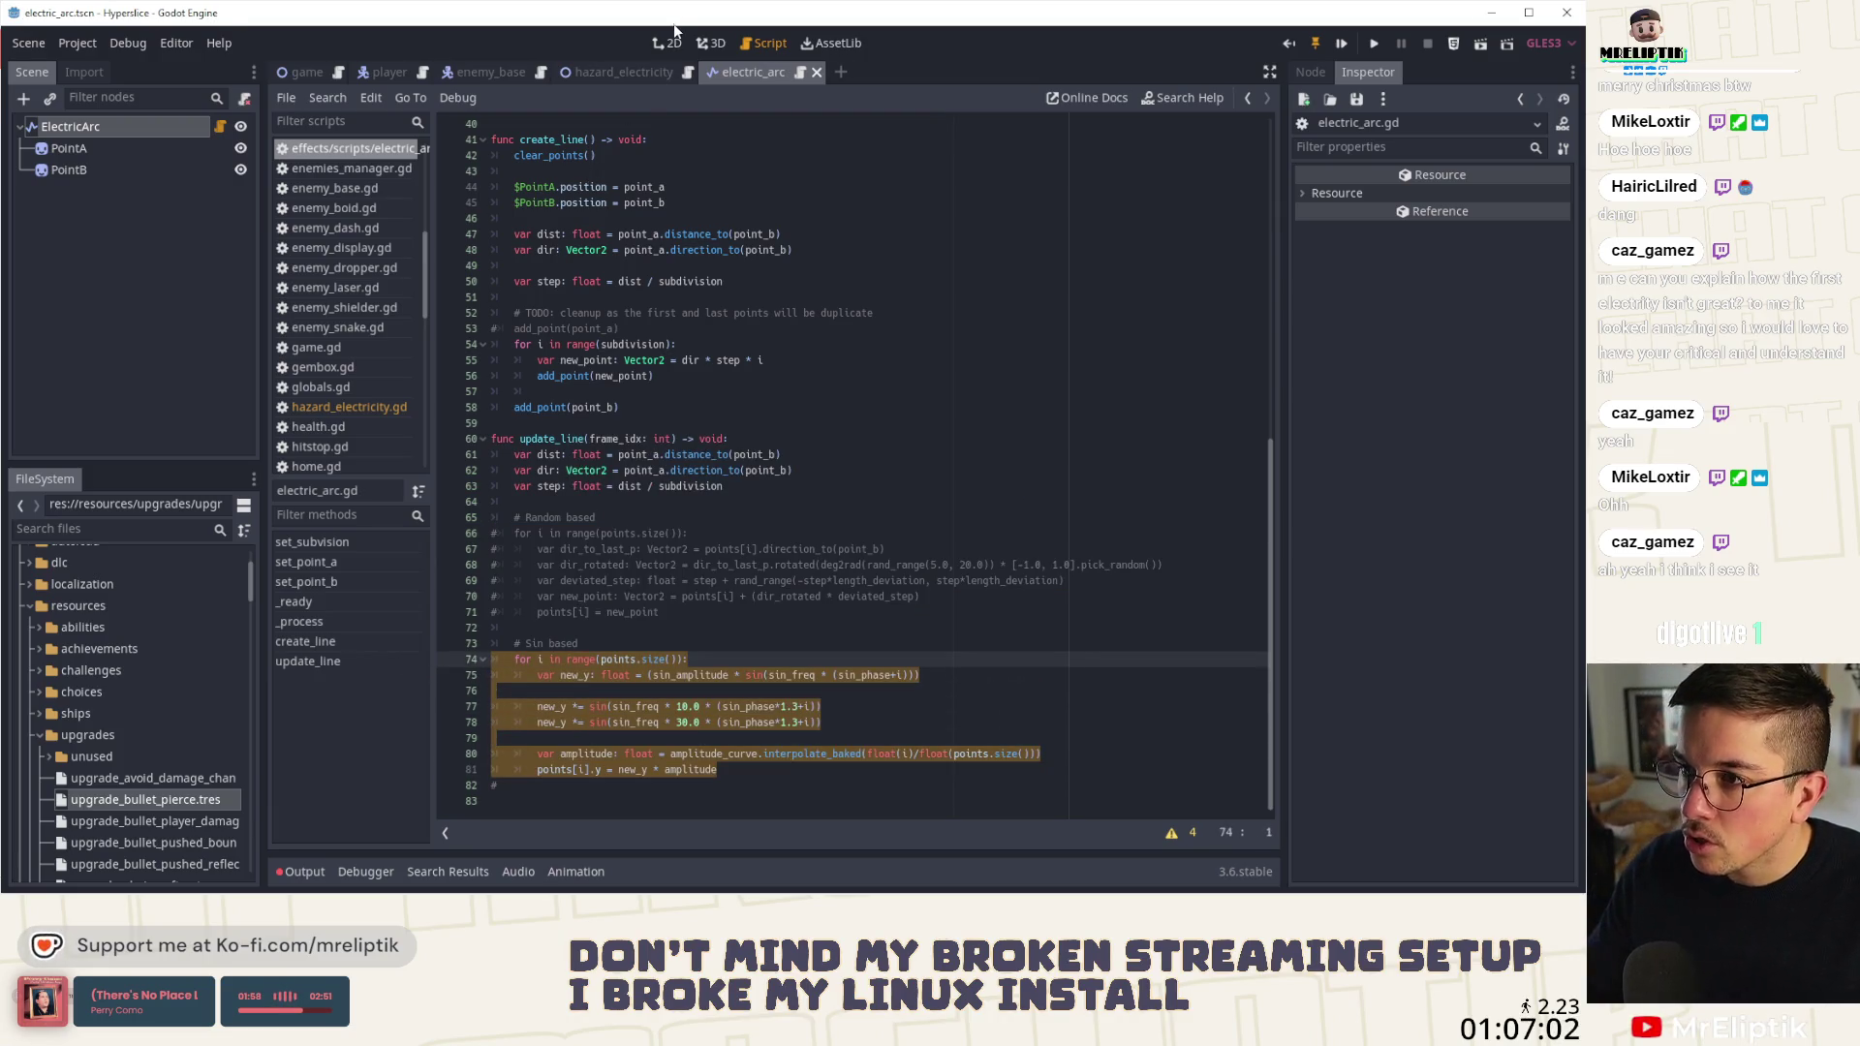
click(668, 43)
- Select ElectricArc in 2D and set its Subdivision to 100
scroll(544, 440, down, 3)
scroll(717, 451, up, 2)
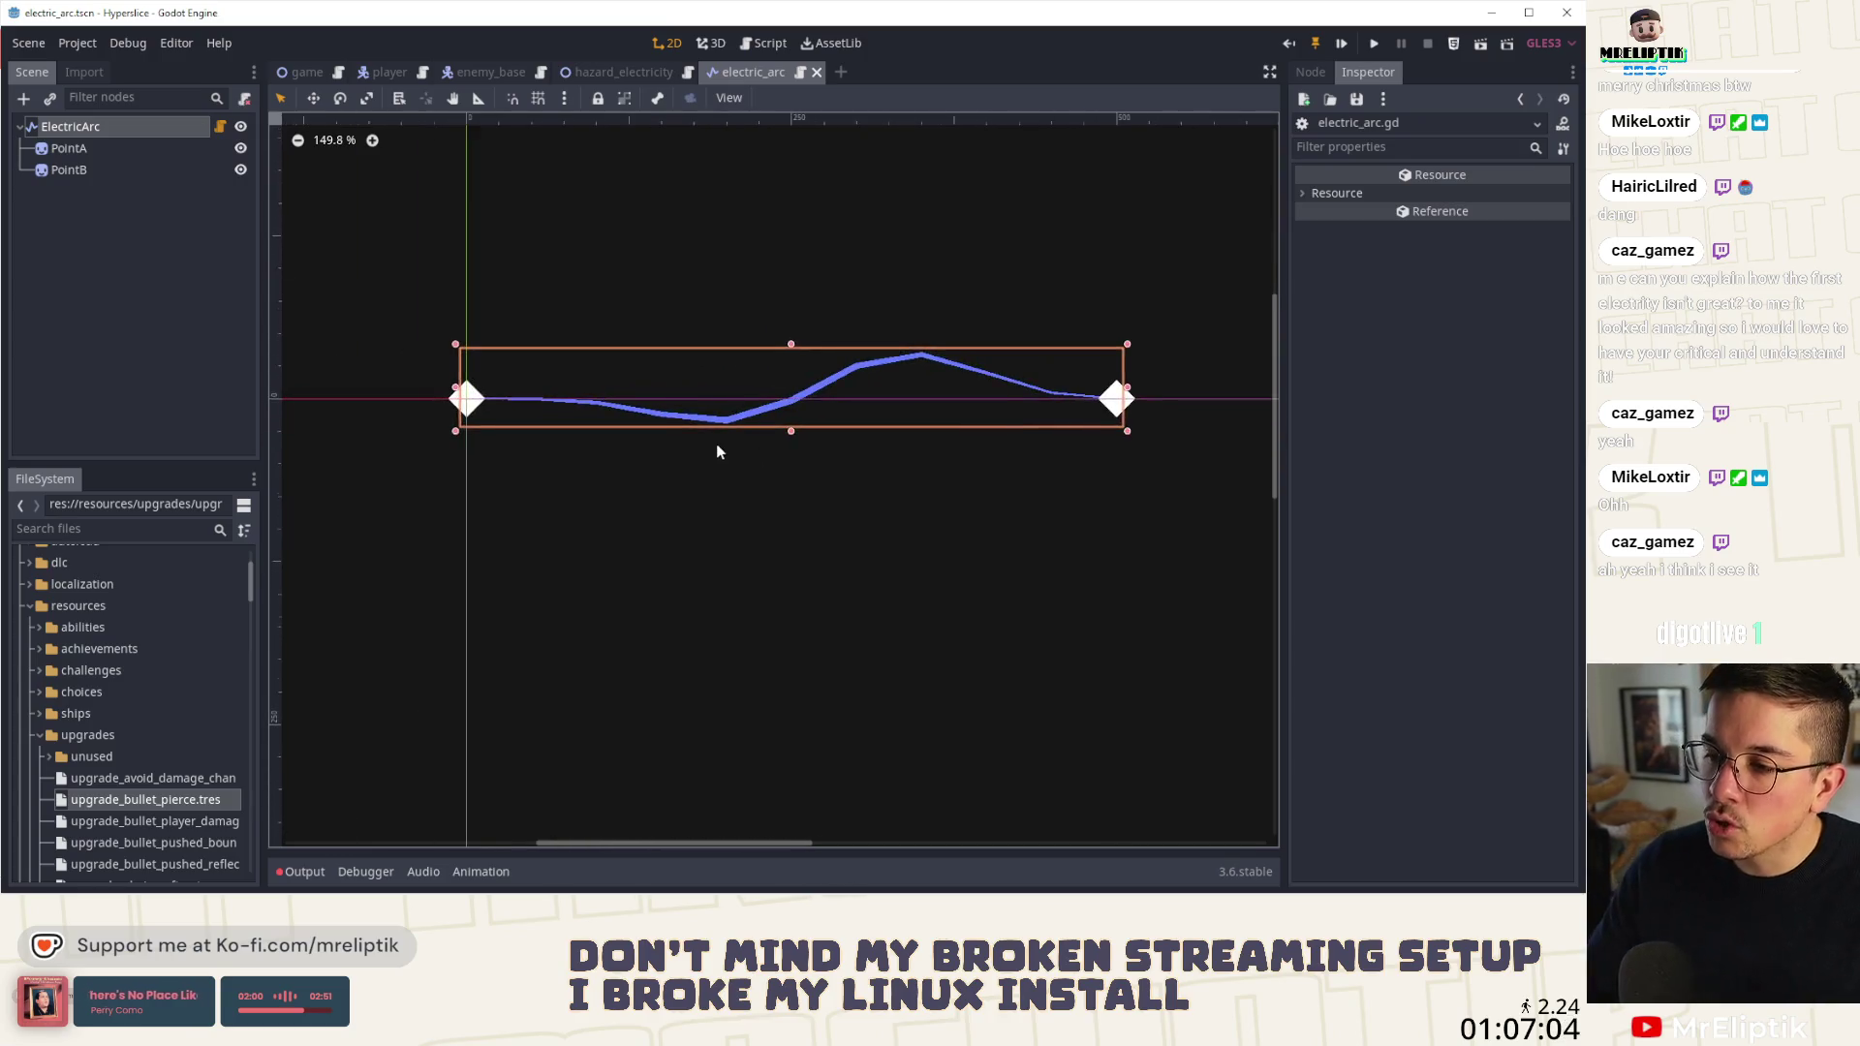
scroll(717, 451, down, 1)
click(668, 412)
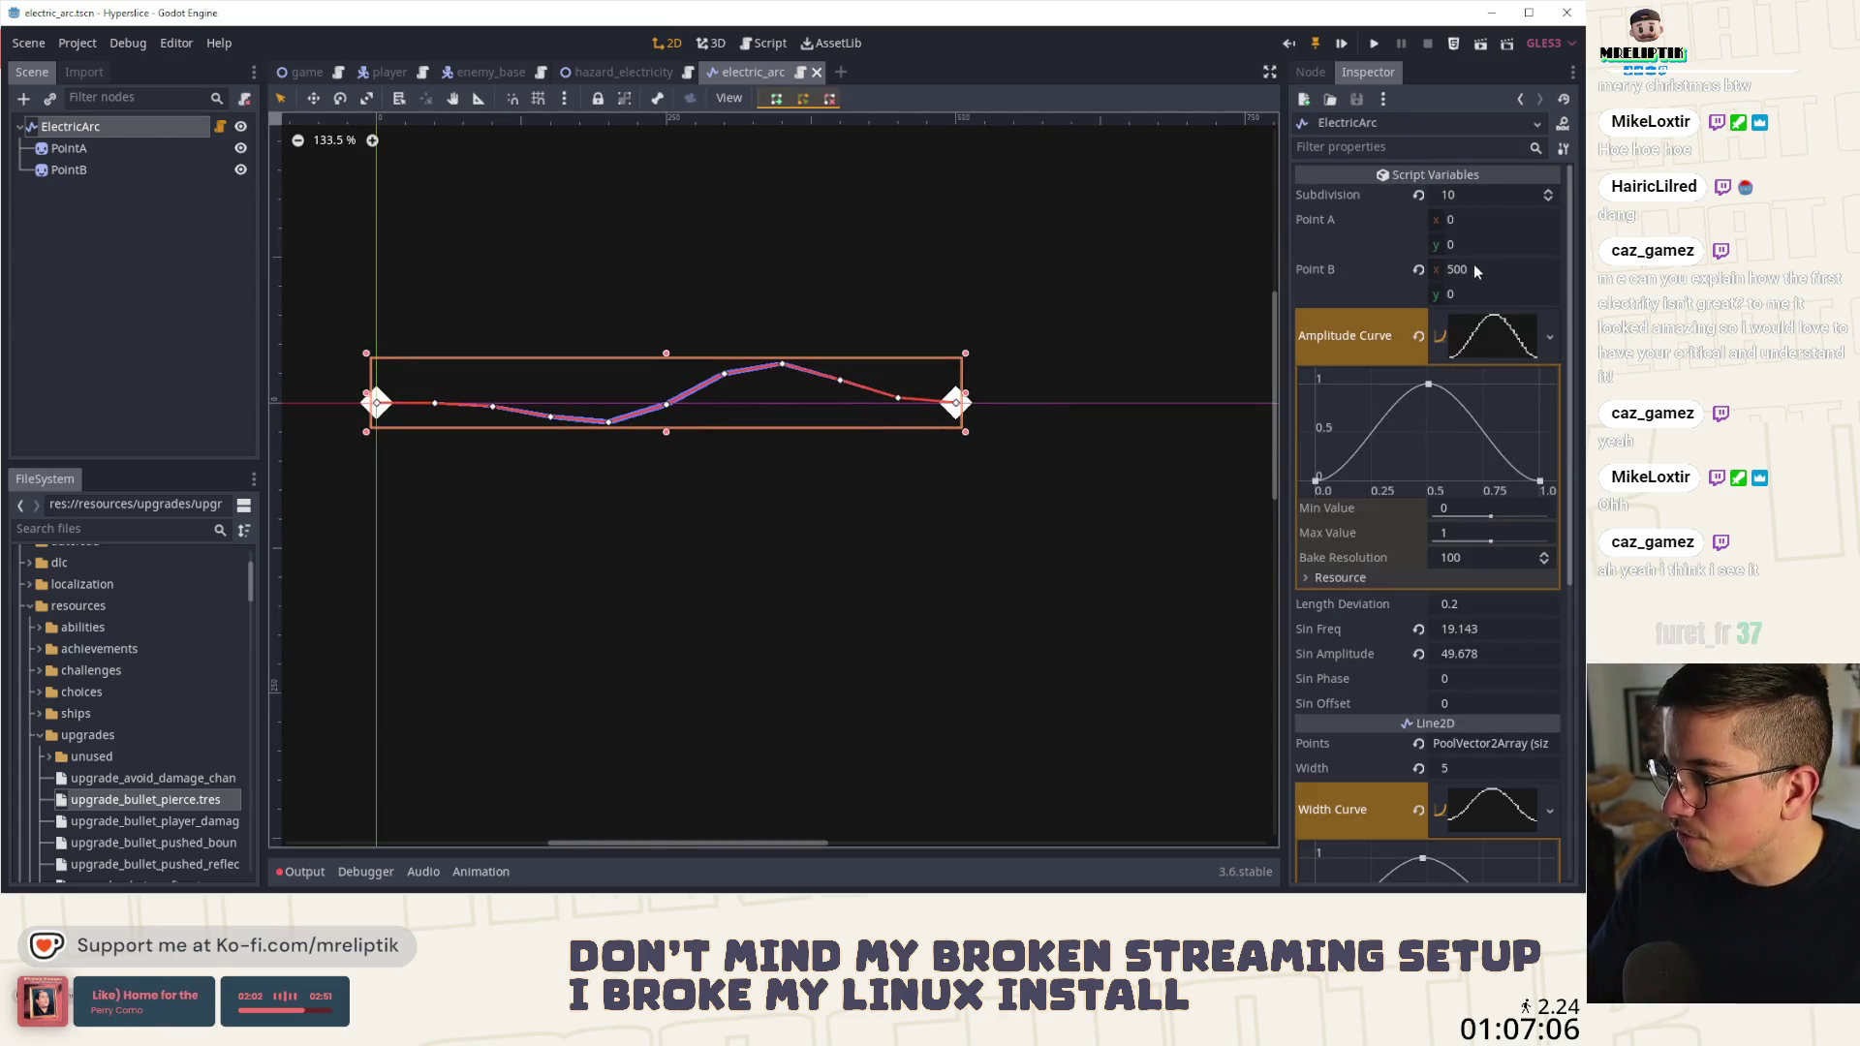
click(1479, 195)
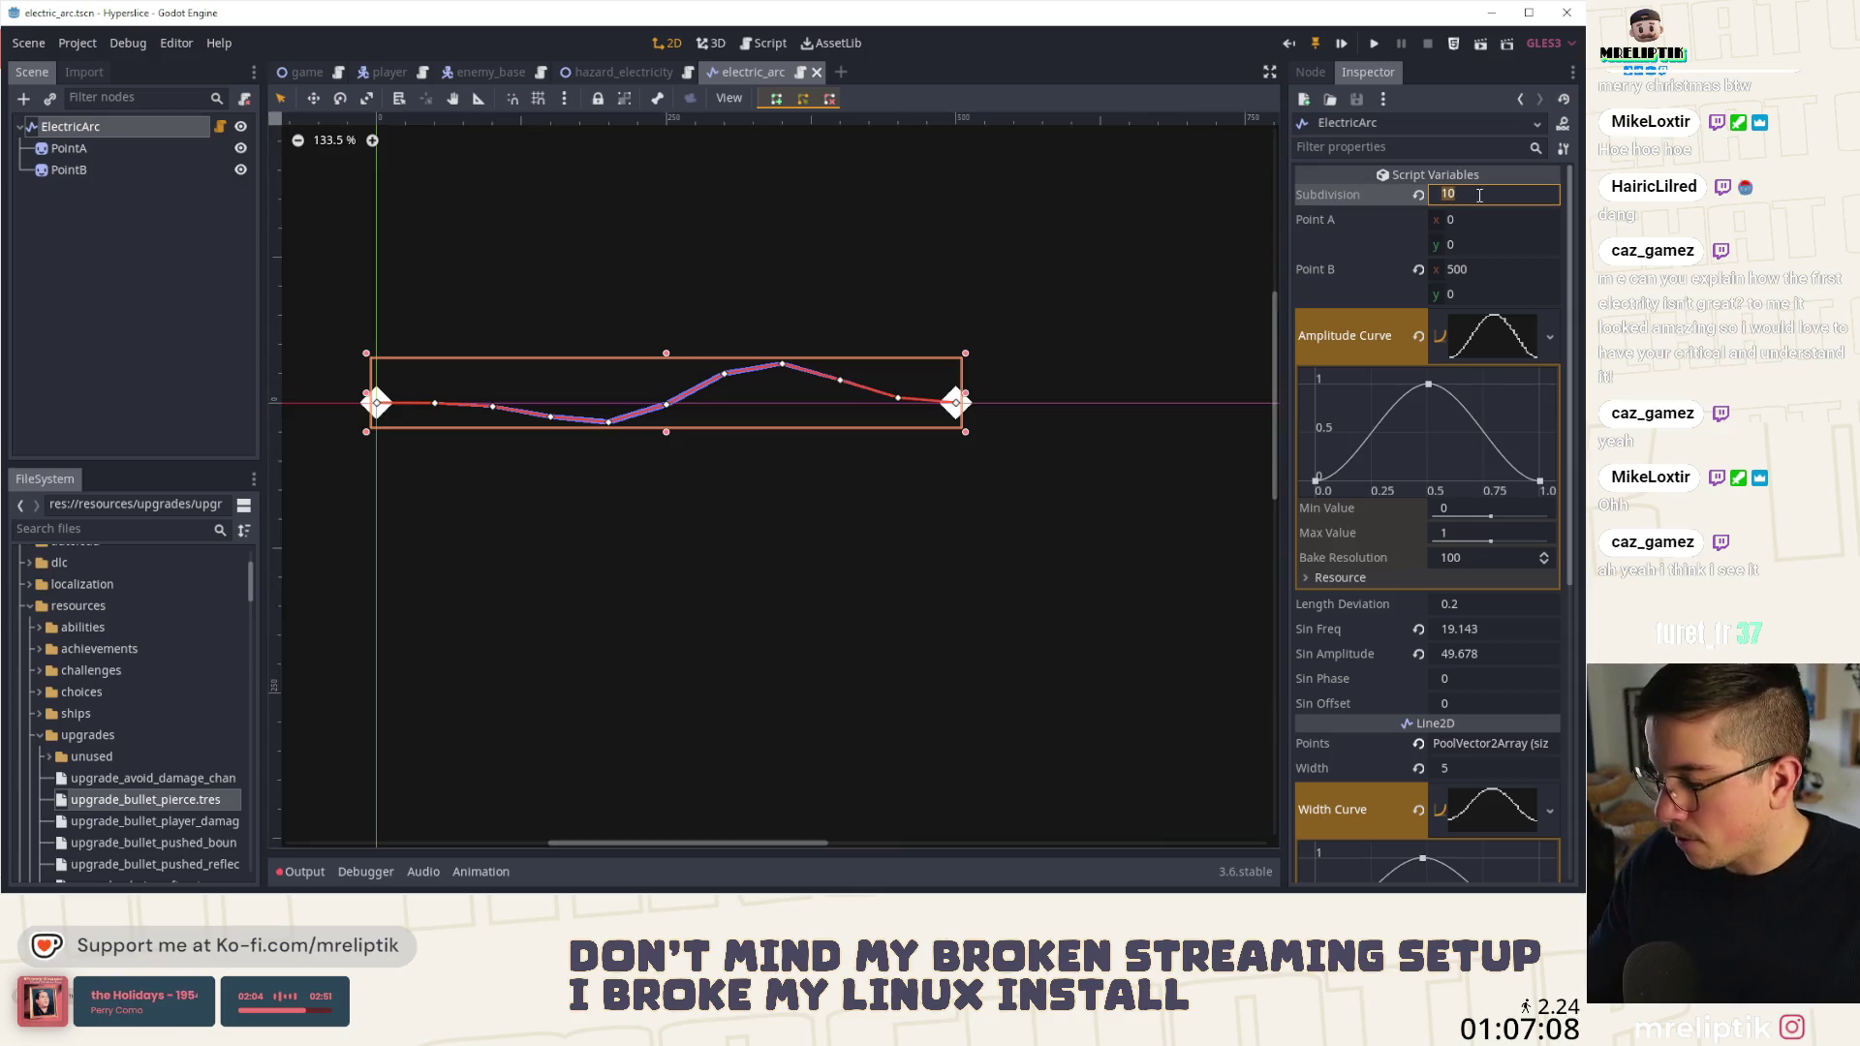
text(100)
key(Return)
- Collapse the Amplitude Curve, nudge Sin Amplitude slightly, and watch the arc animate
scroll(498, 381, up, 2)
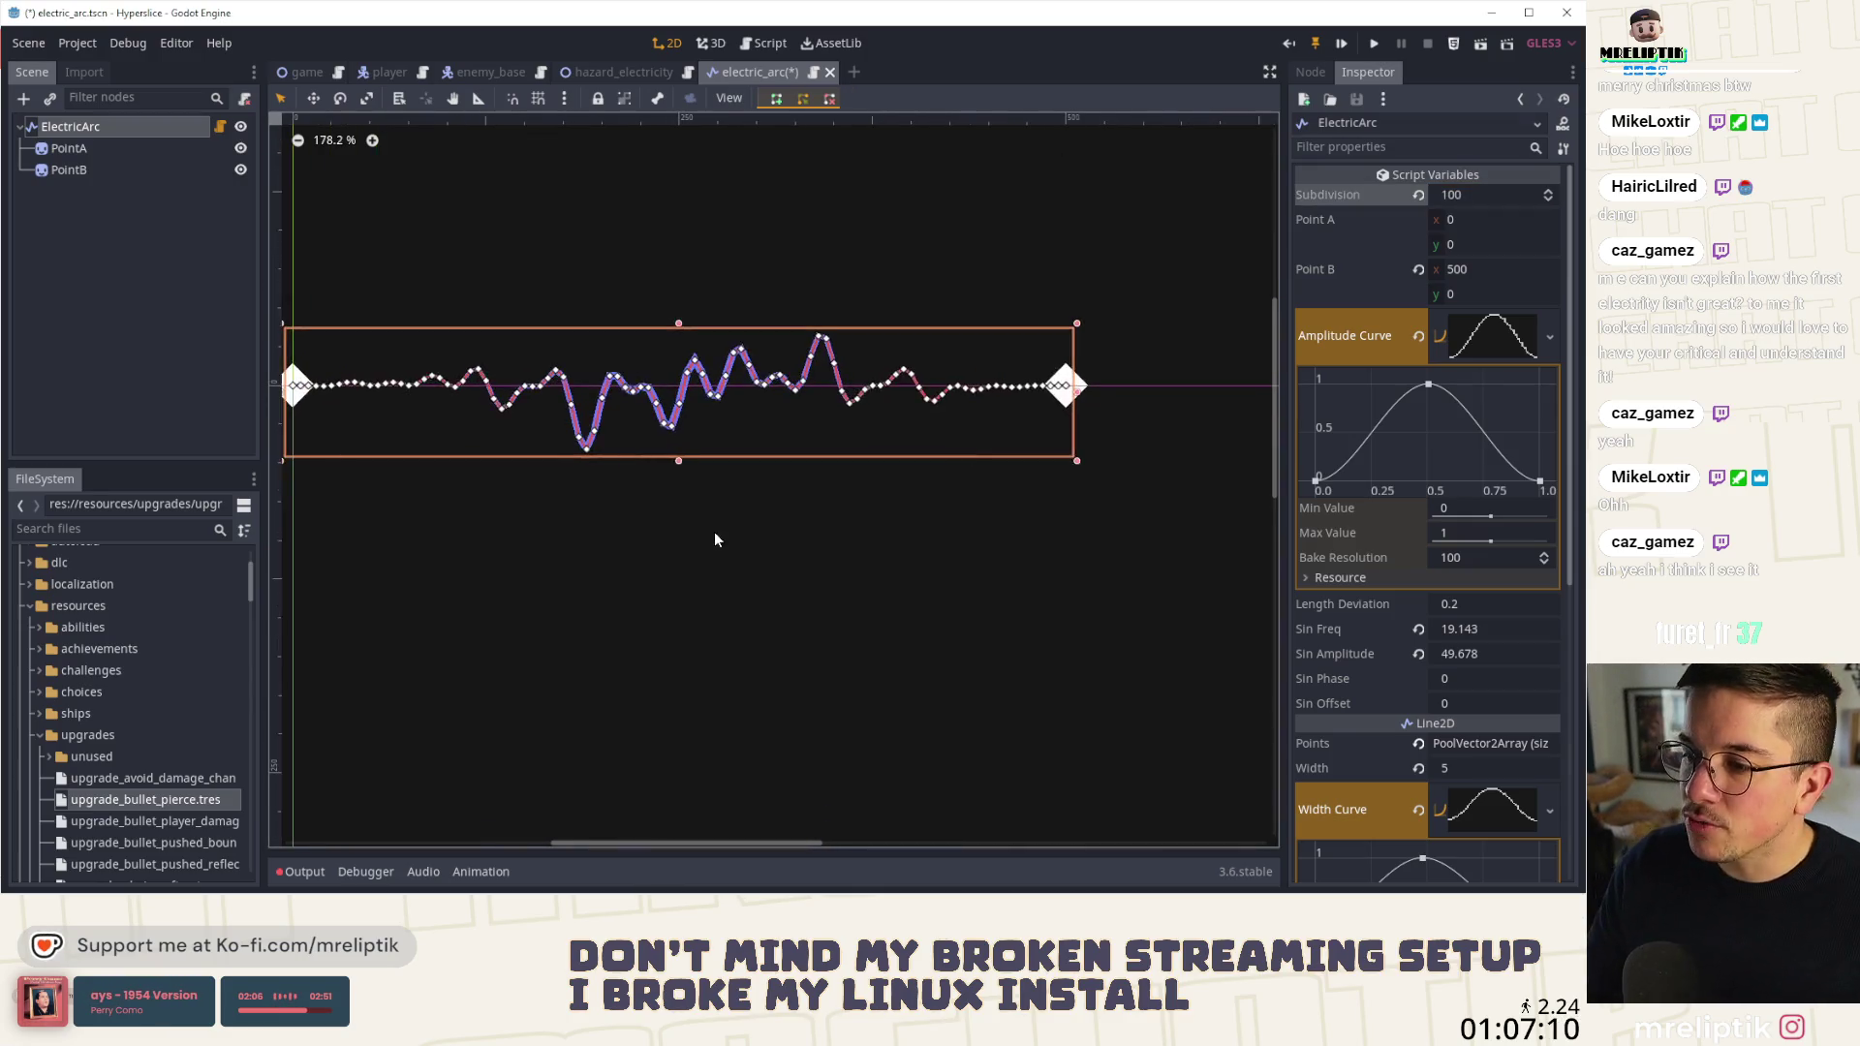
scroll(713, 532, down, 2)
click(697, 481)
click(97, 127)
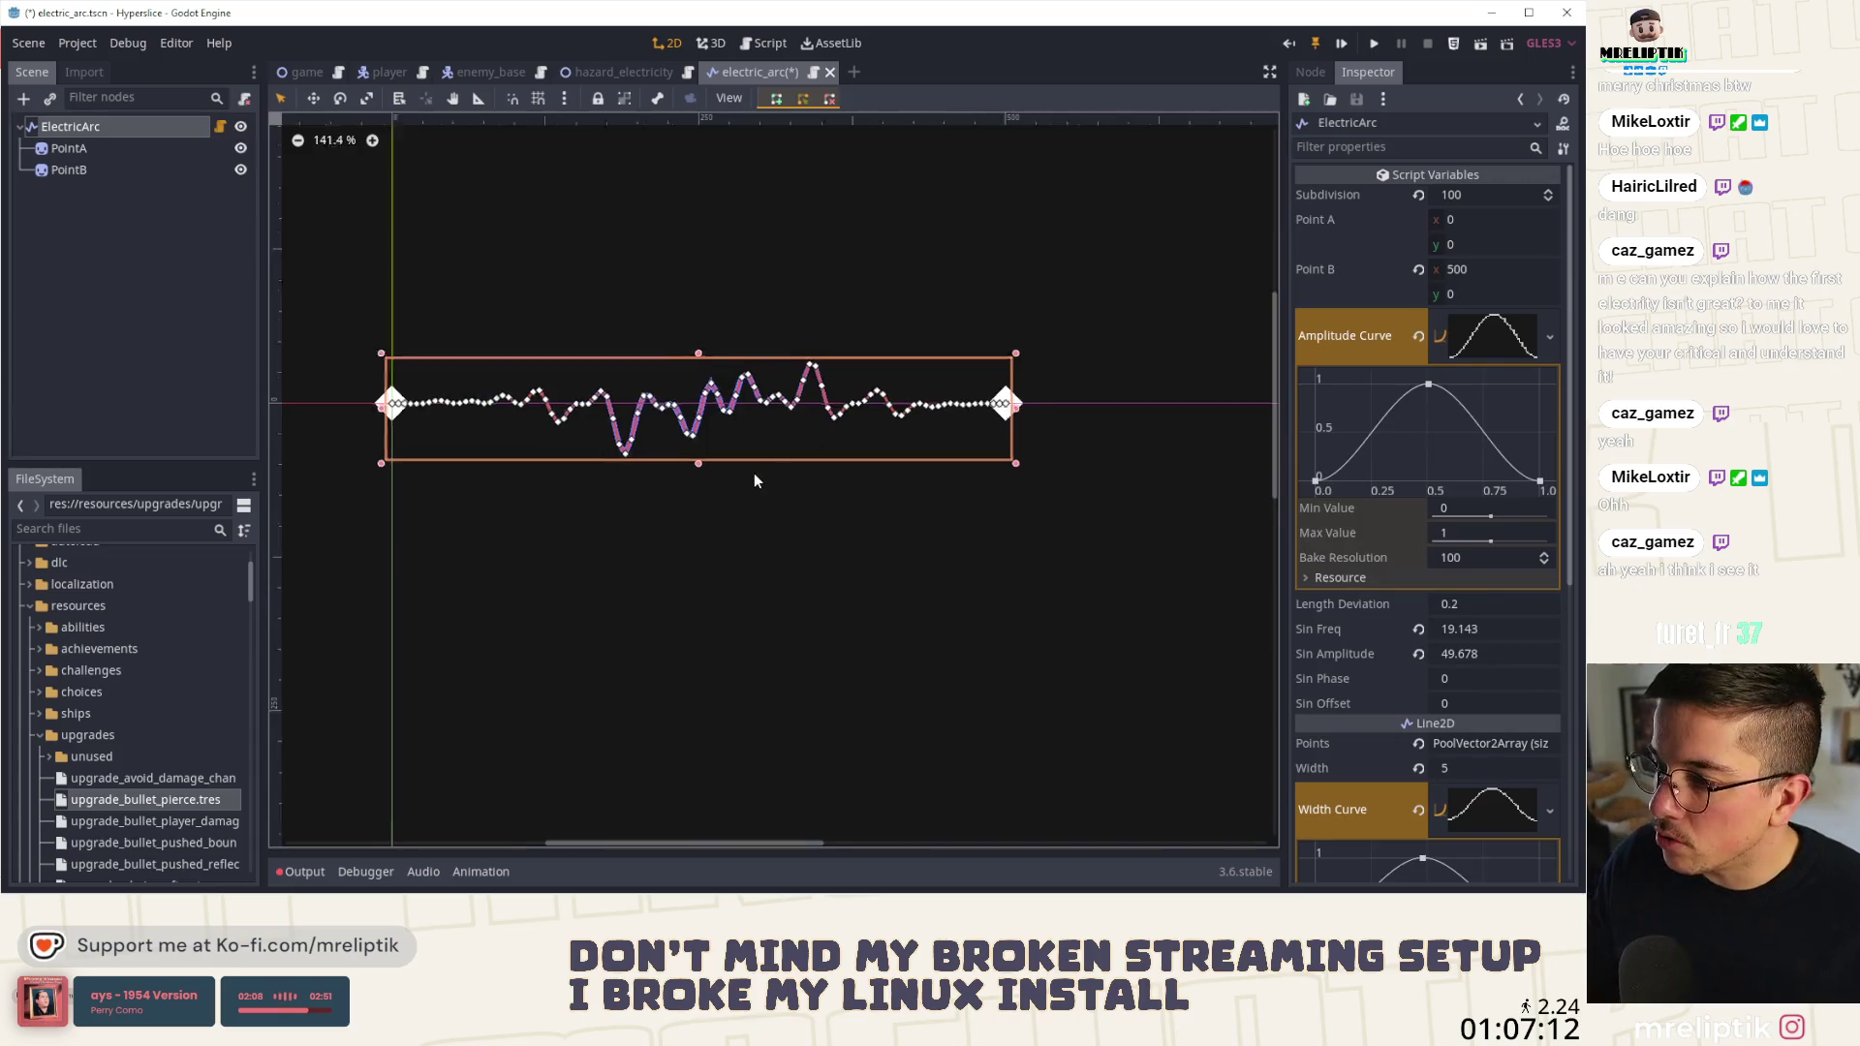
scroll(678, 485, up, 3)
scroll(899, 481, down, 2)
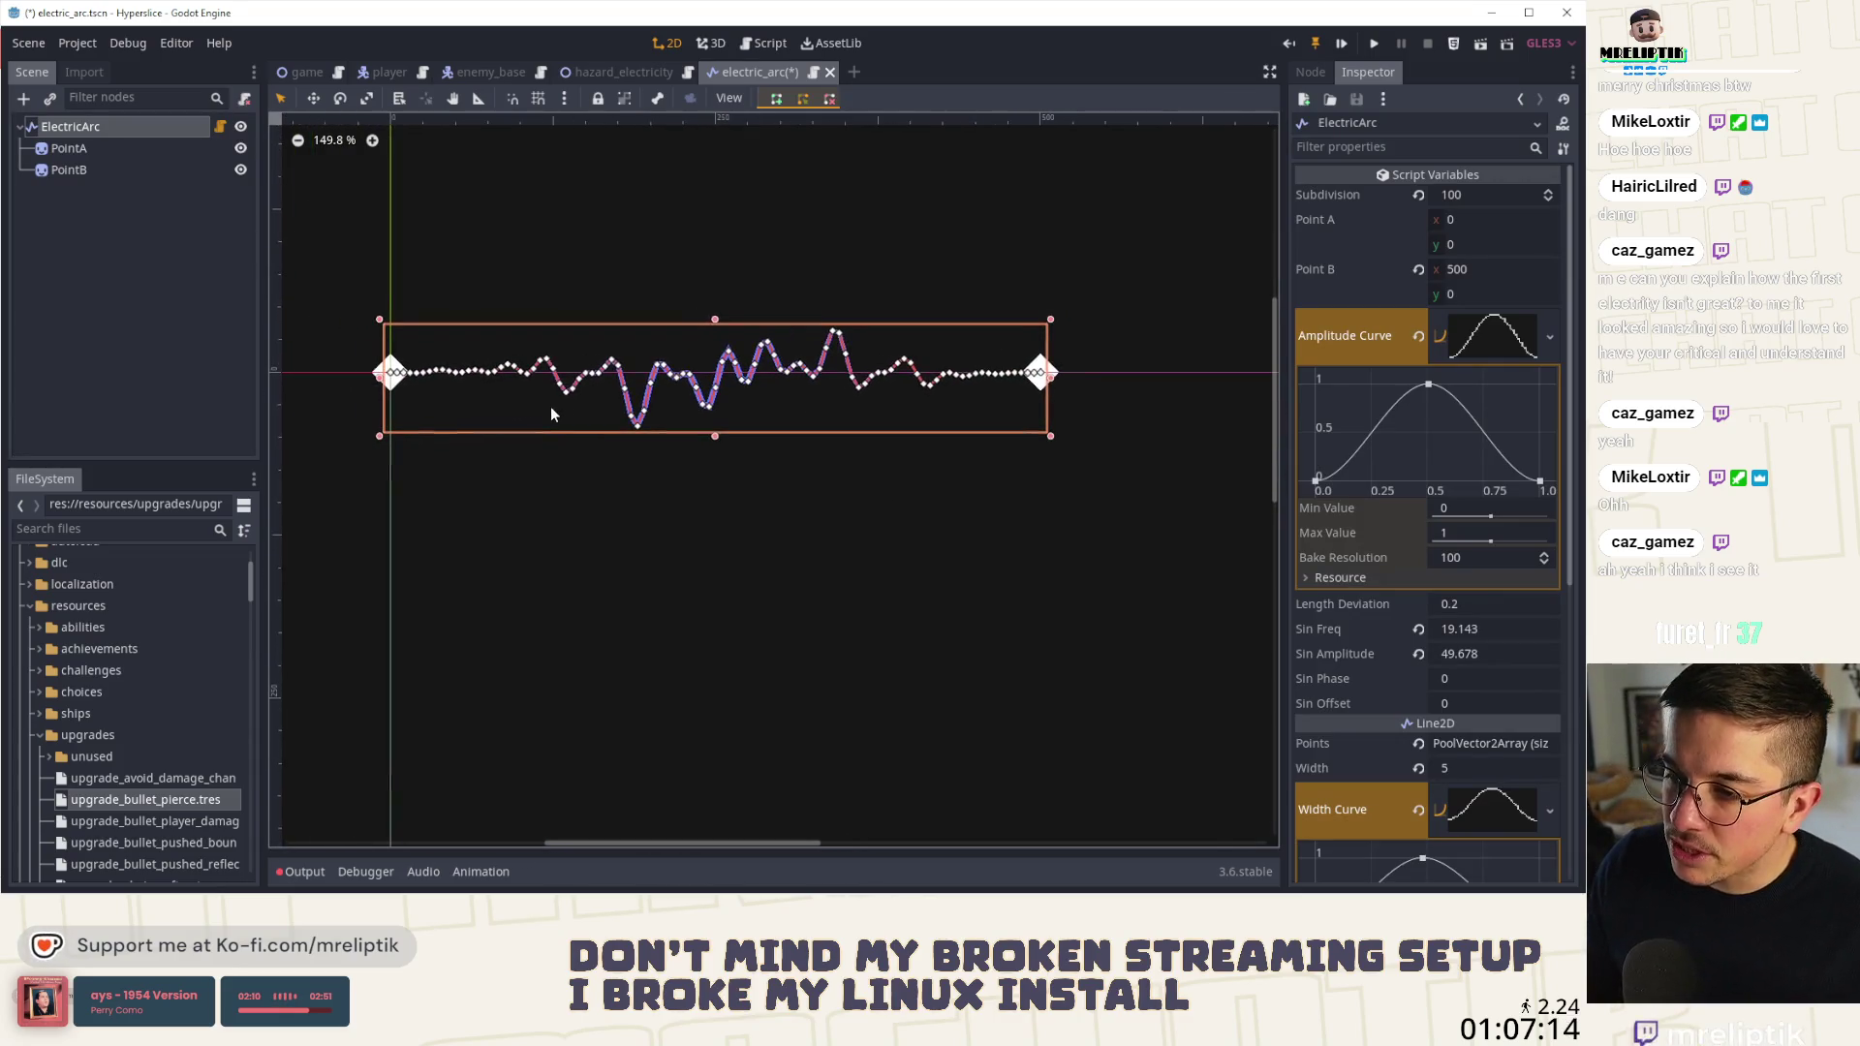
scroll(596, 391, up, 2)
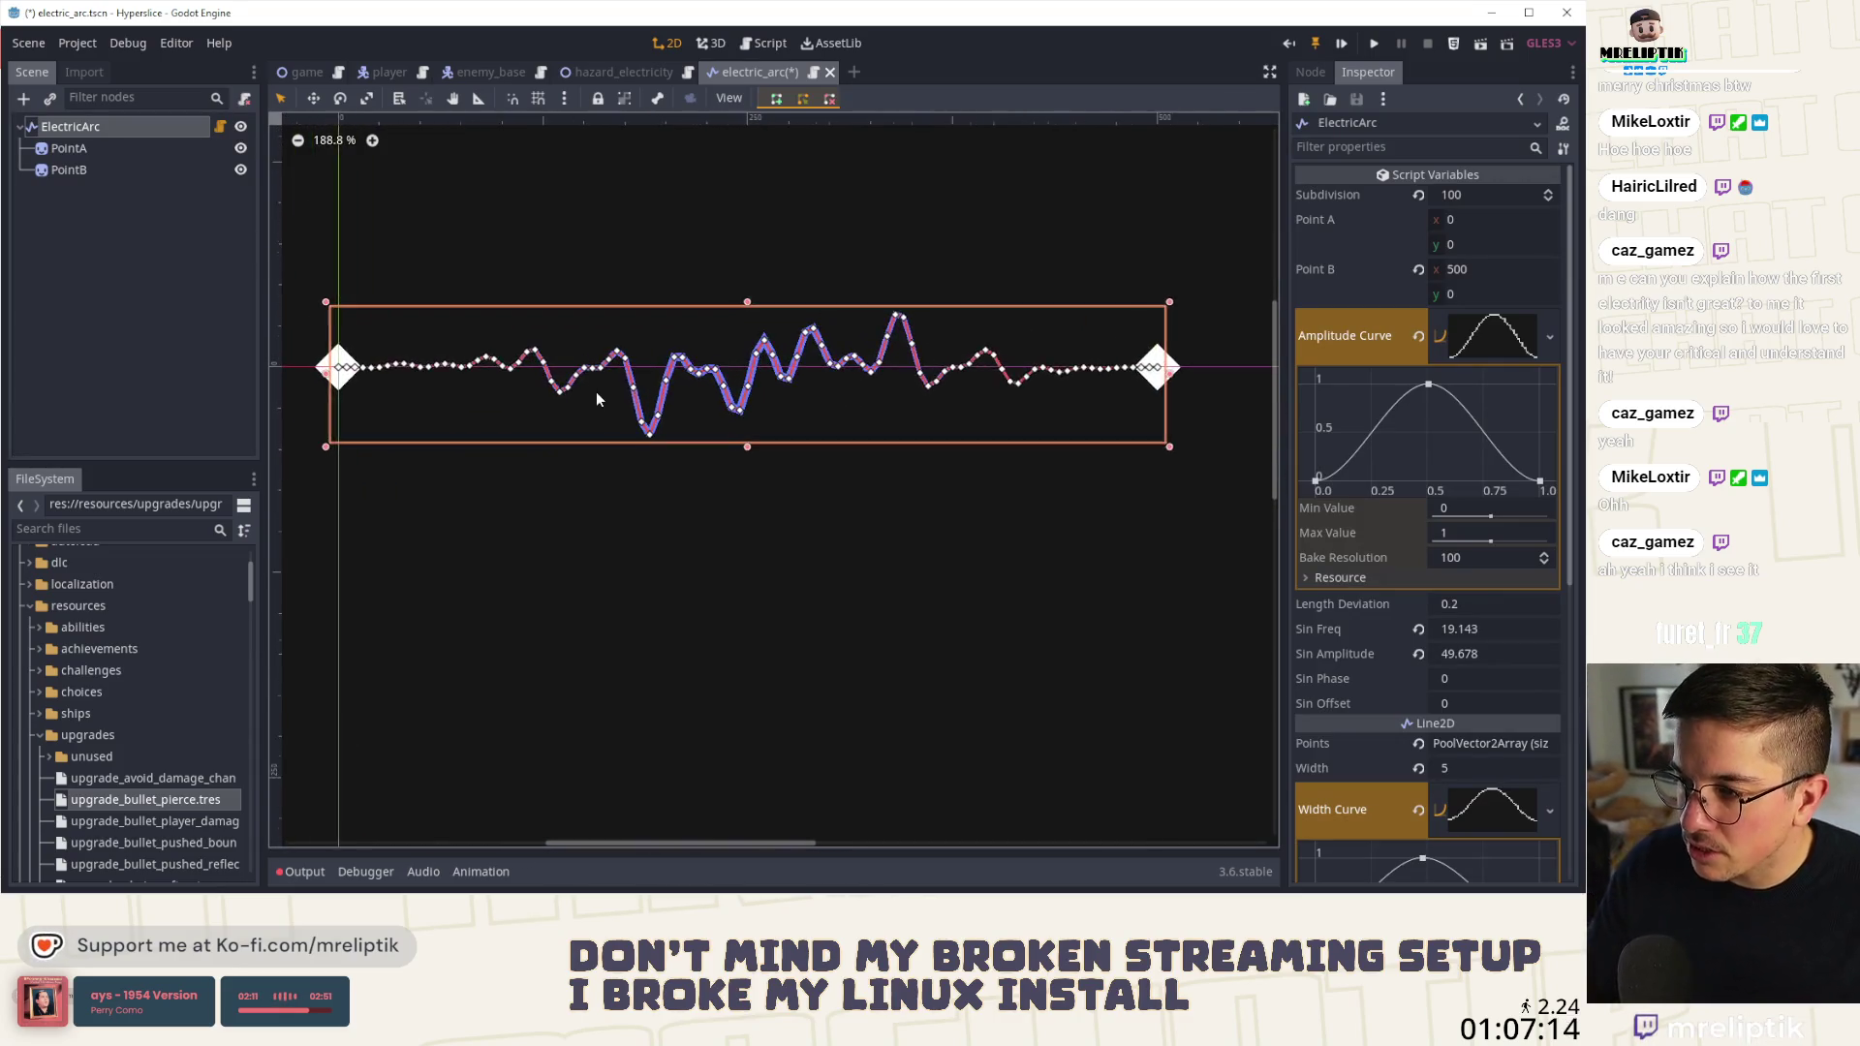
click(1492, 332)
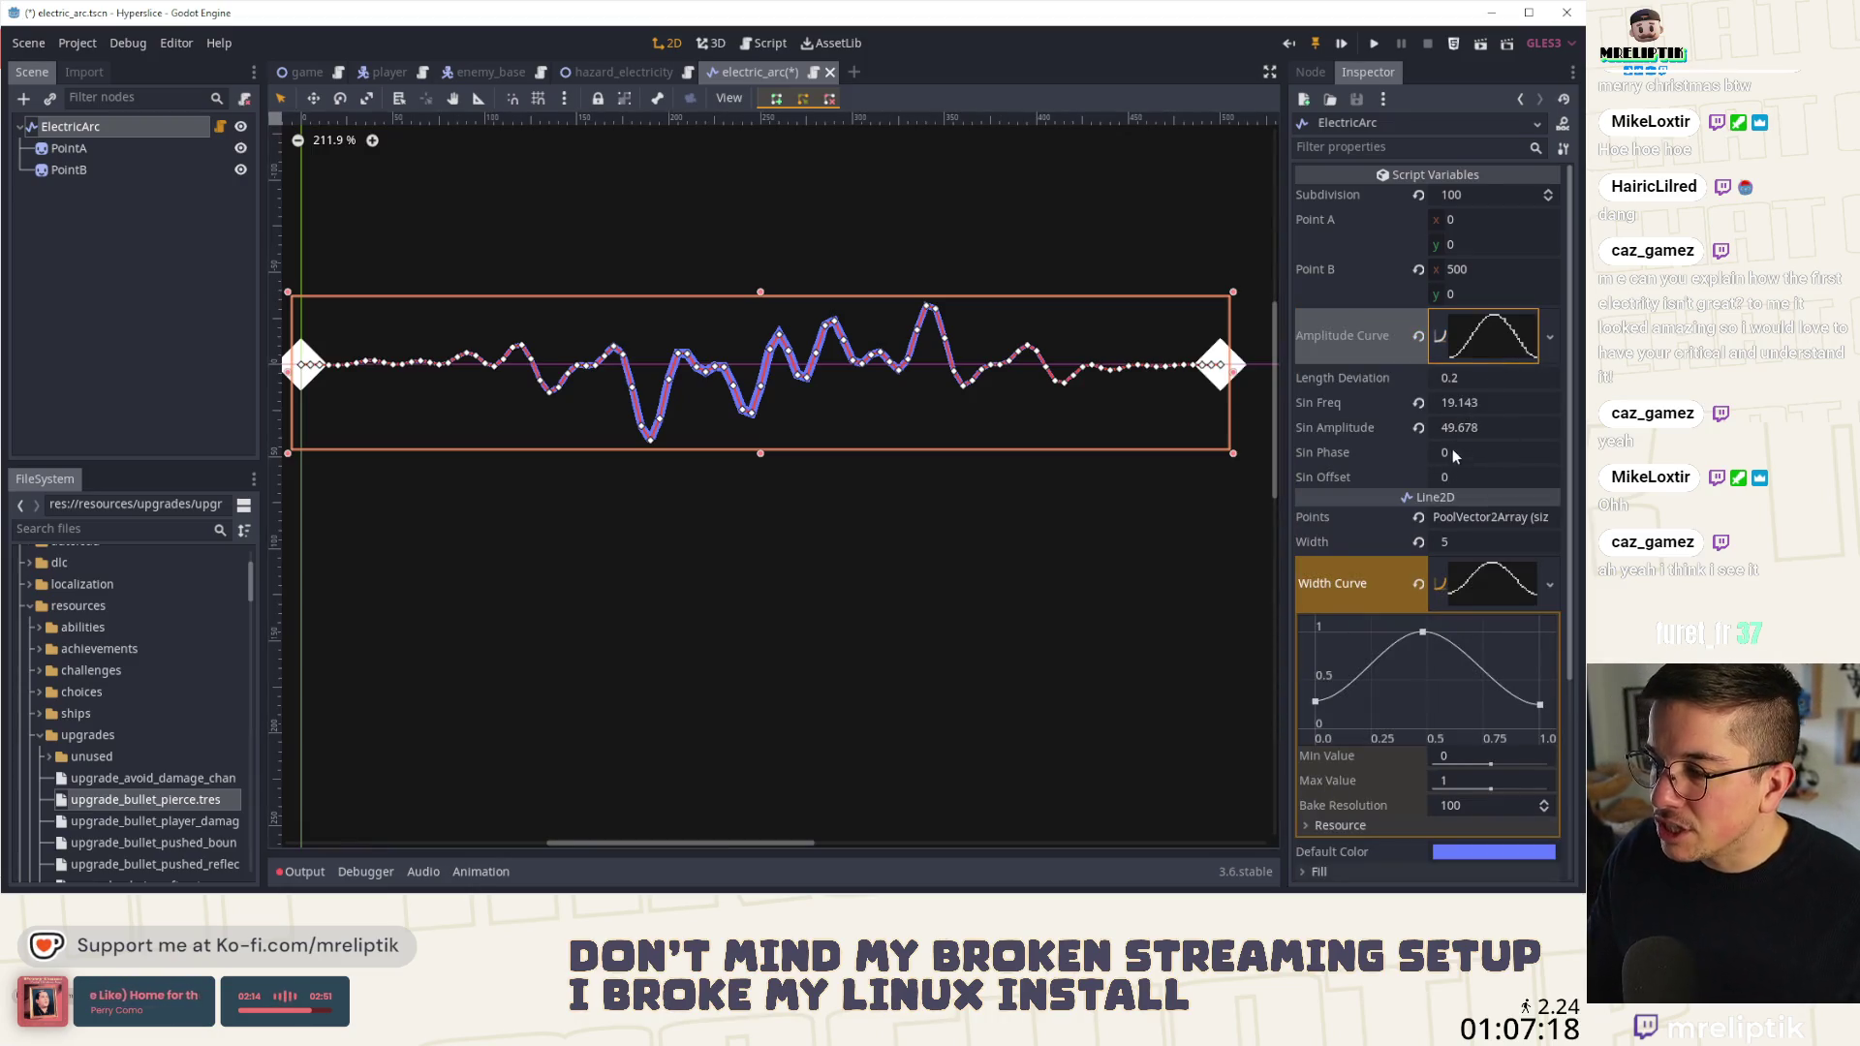
mouse_move(1460, 432)
mouse_down()
mouse_move(1466, 402)
mouse_move(1436, 402)
mouse_up()
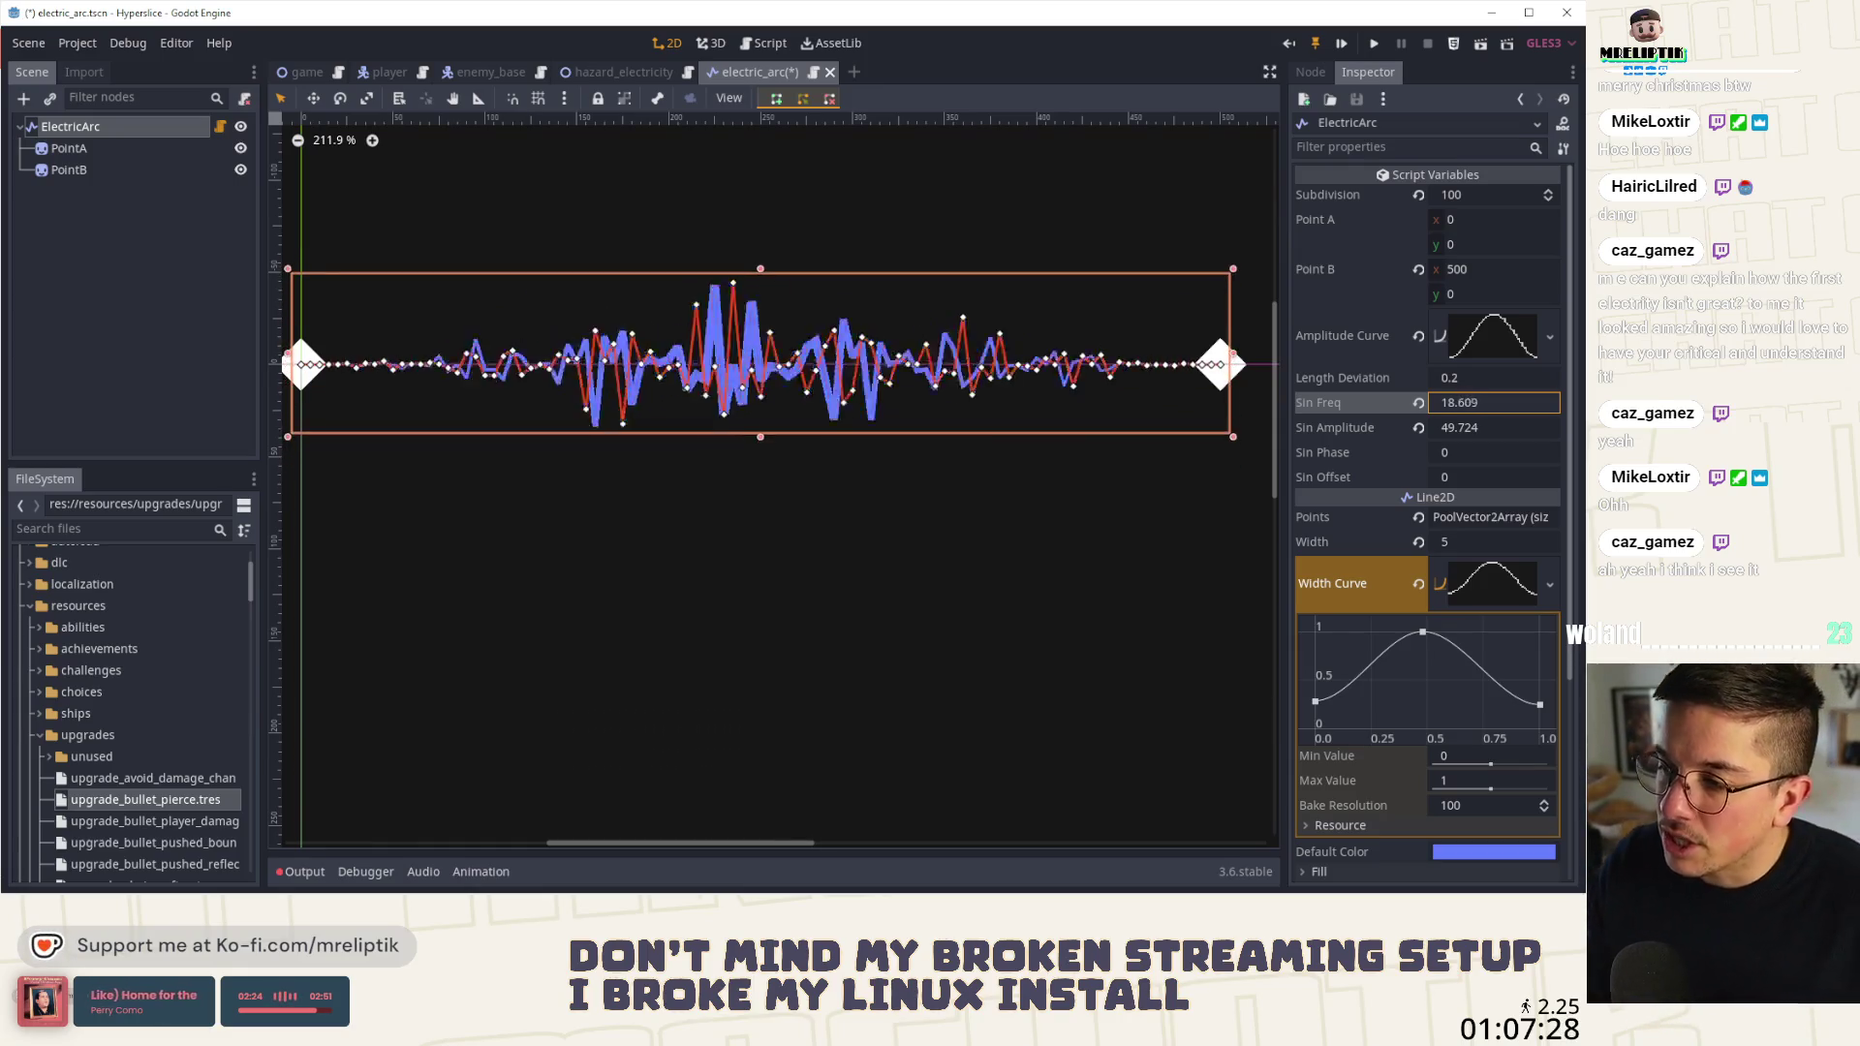
click(294, 583)
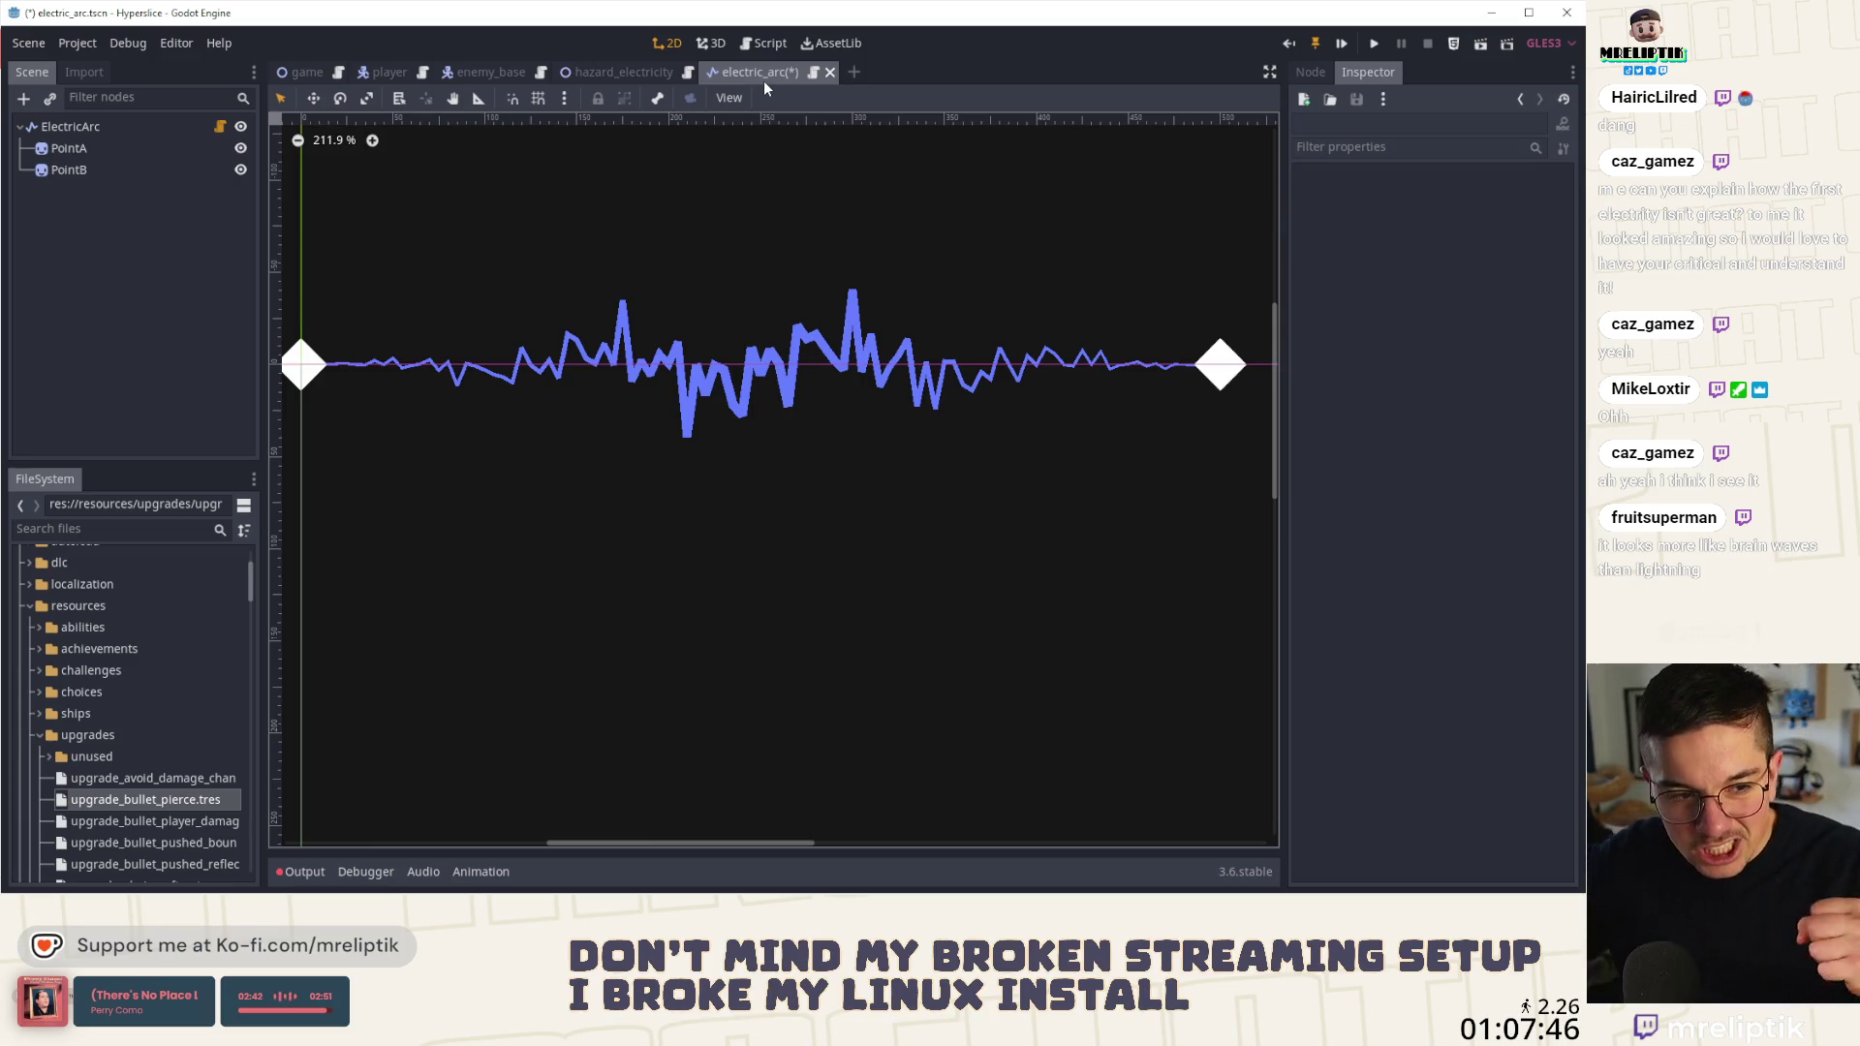
- Recomment the sine block, restore the random-step block, save, and check the arc in 2D
click(220, 126)
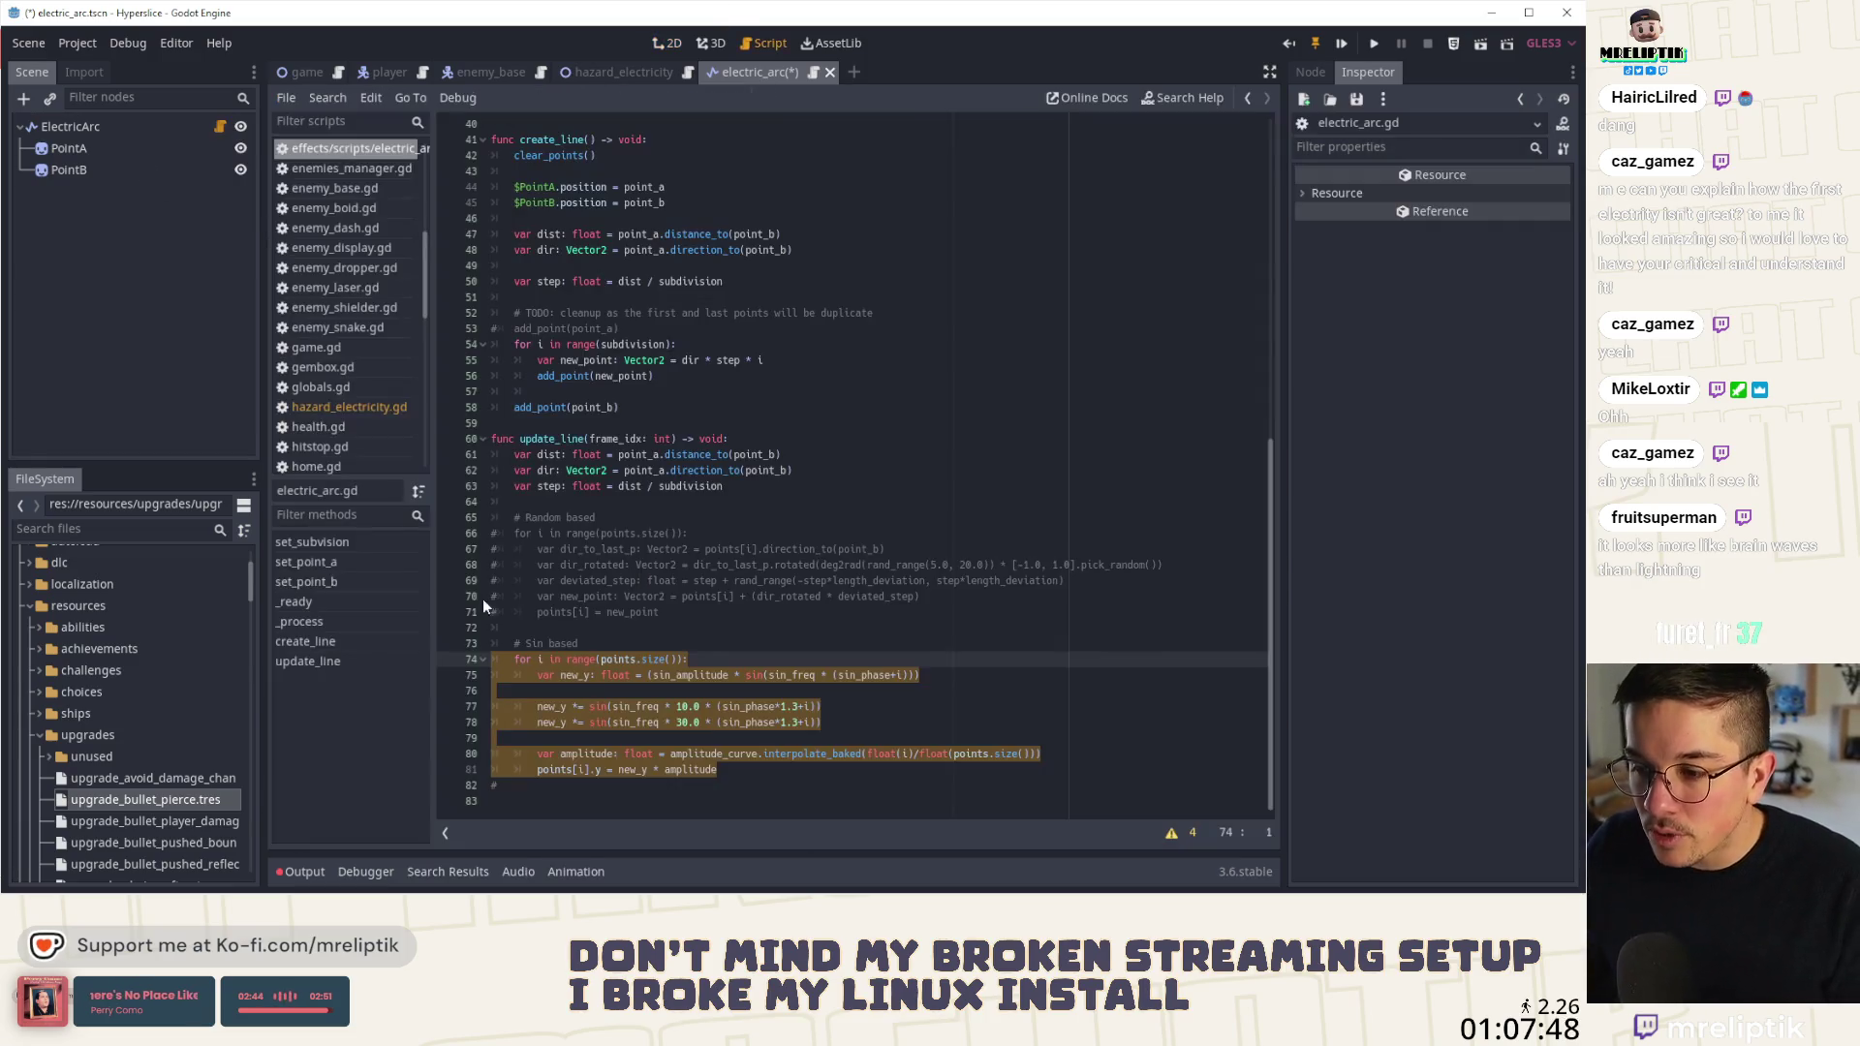
mouse_move(672, 774)
mouse_down()
mouse_move(764, 767)
mouse_move(369, 664)
mouse_up()
key(ctrl+z)
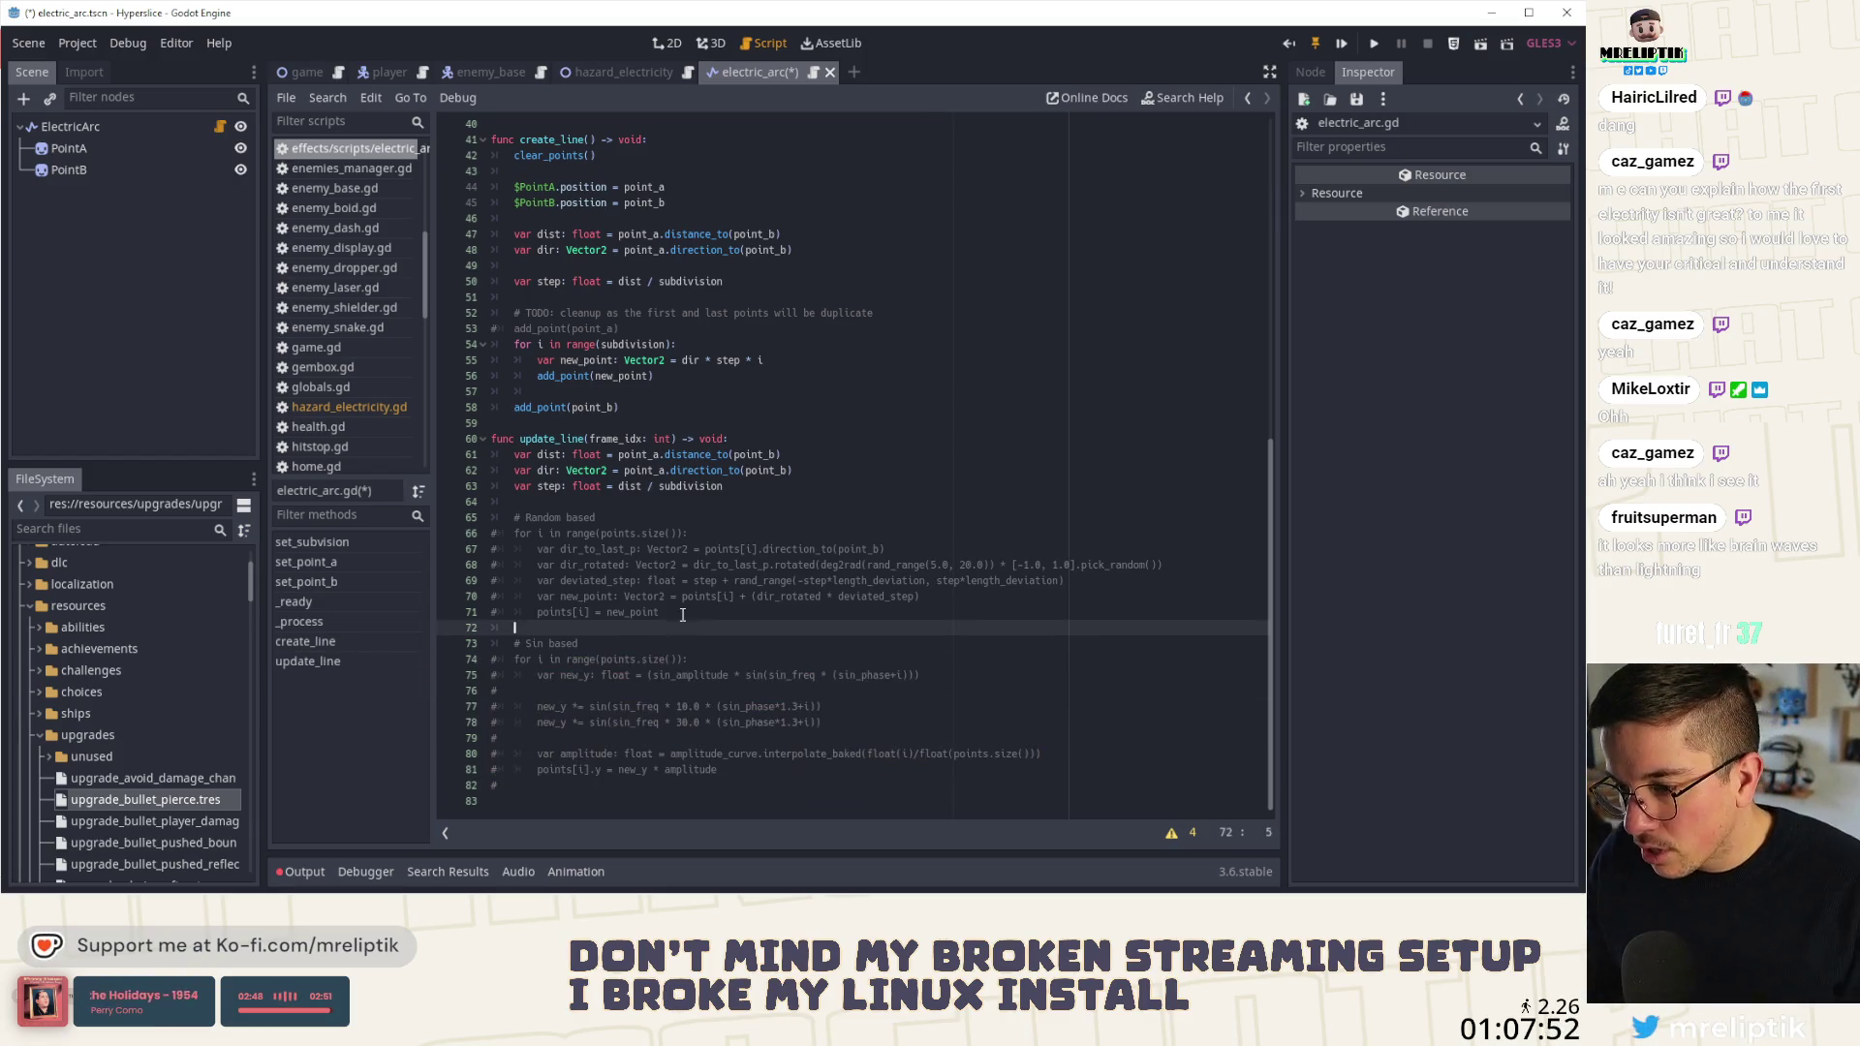
key(ctrl+z)
key(ctrl+s)
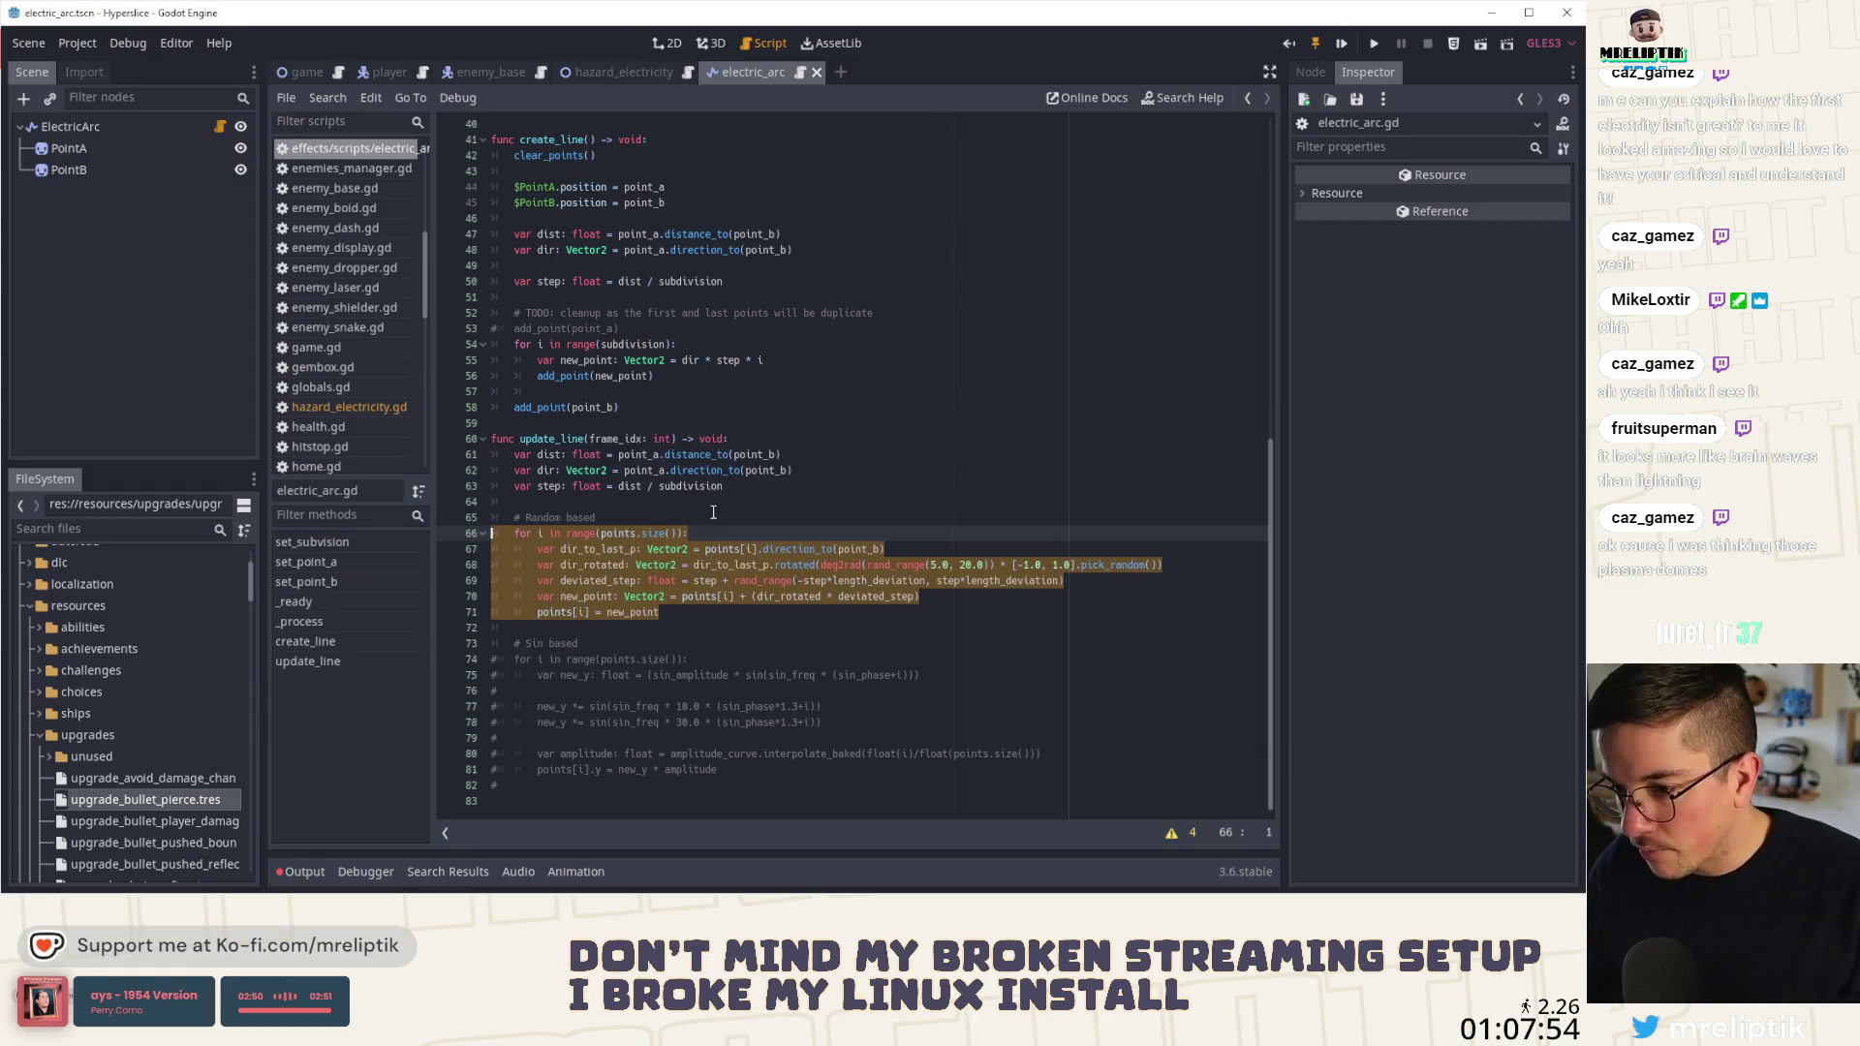
click(666, 43)
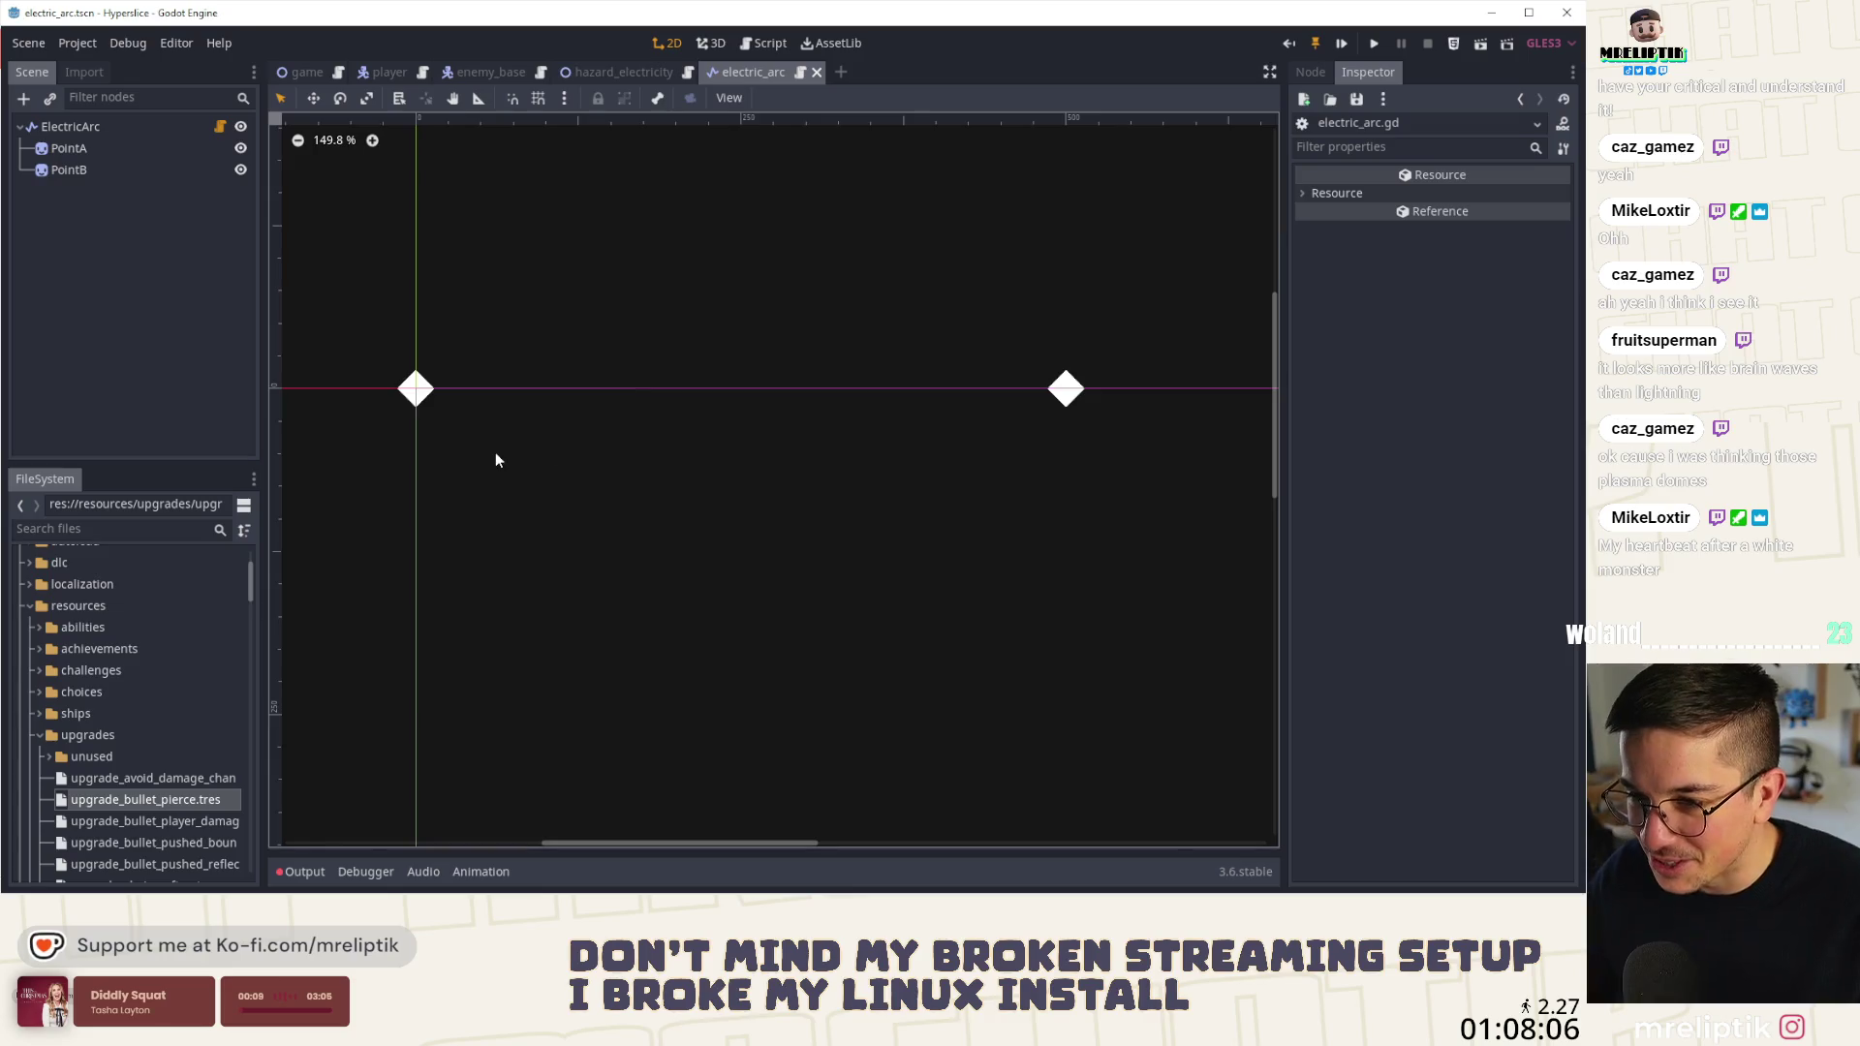
- Begin an 'if i ==' endpoint check on a new line inside the loop after line 66
scroll(496, 452, up, 1)
scroll(641, 200, down, 1)
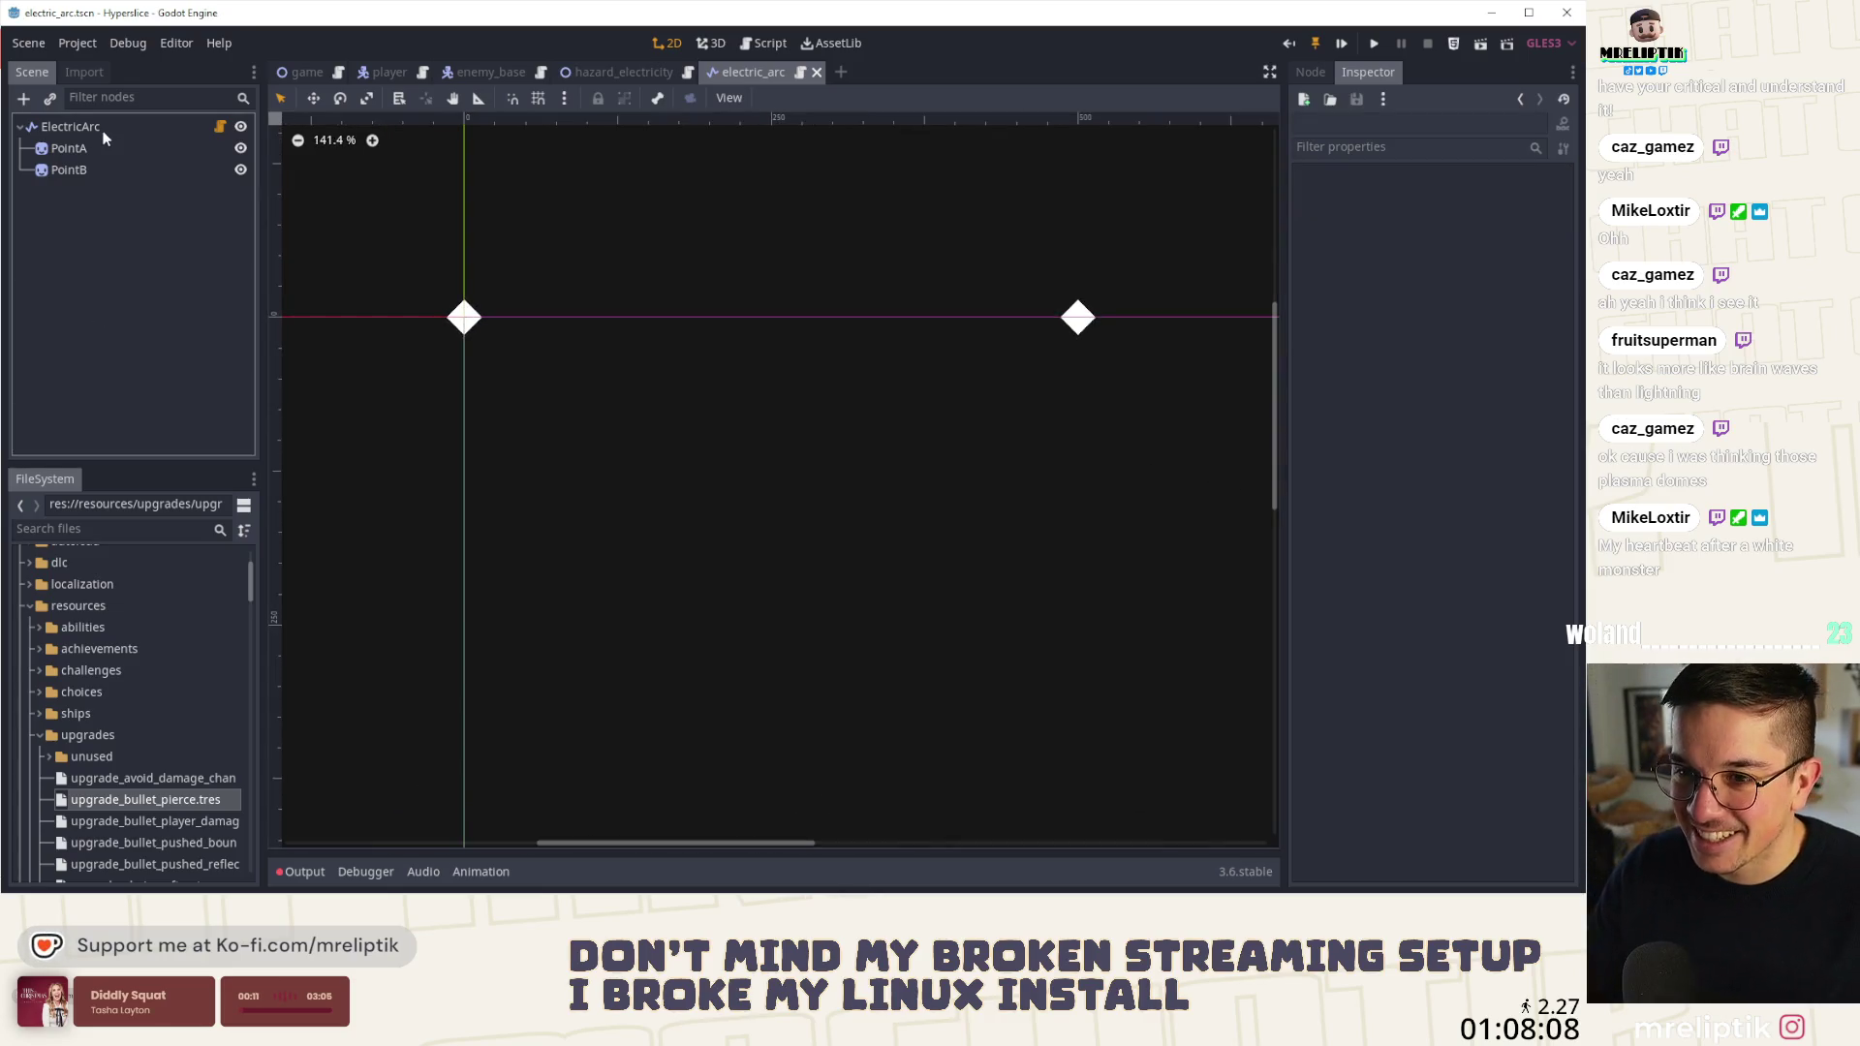
click(70, 126)
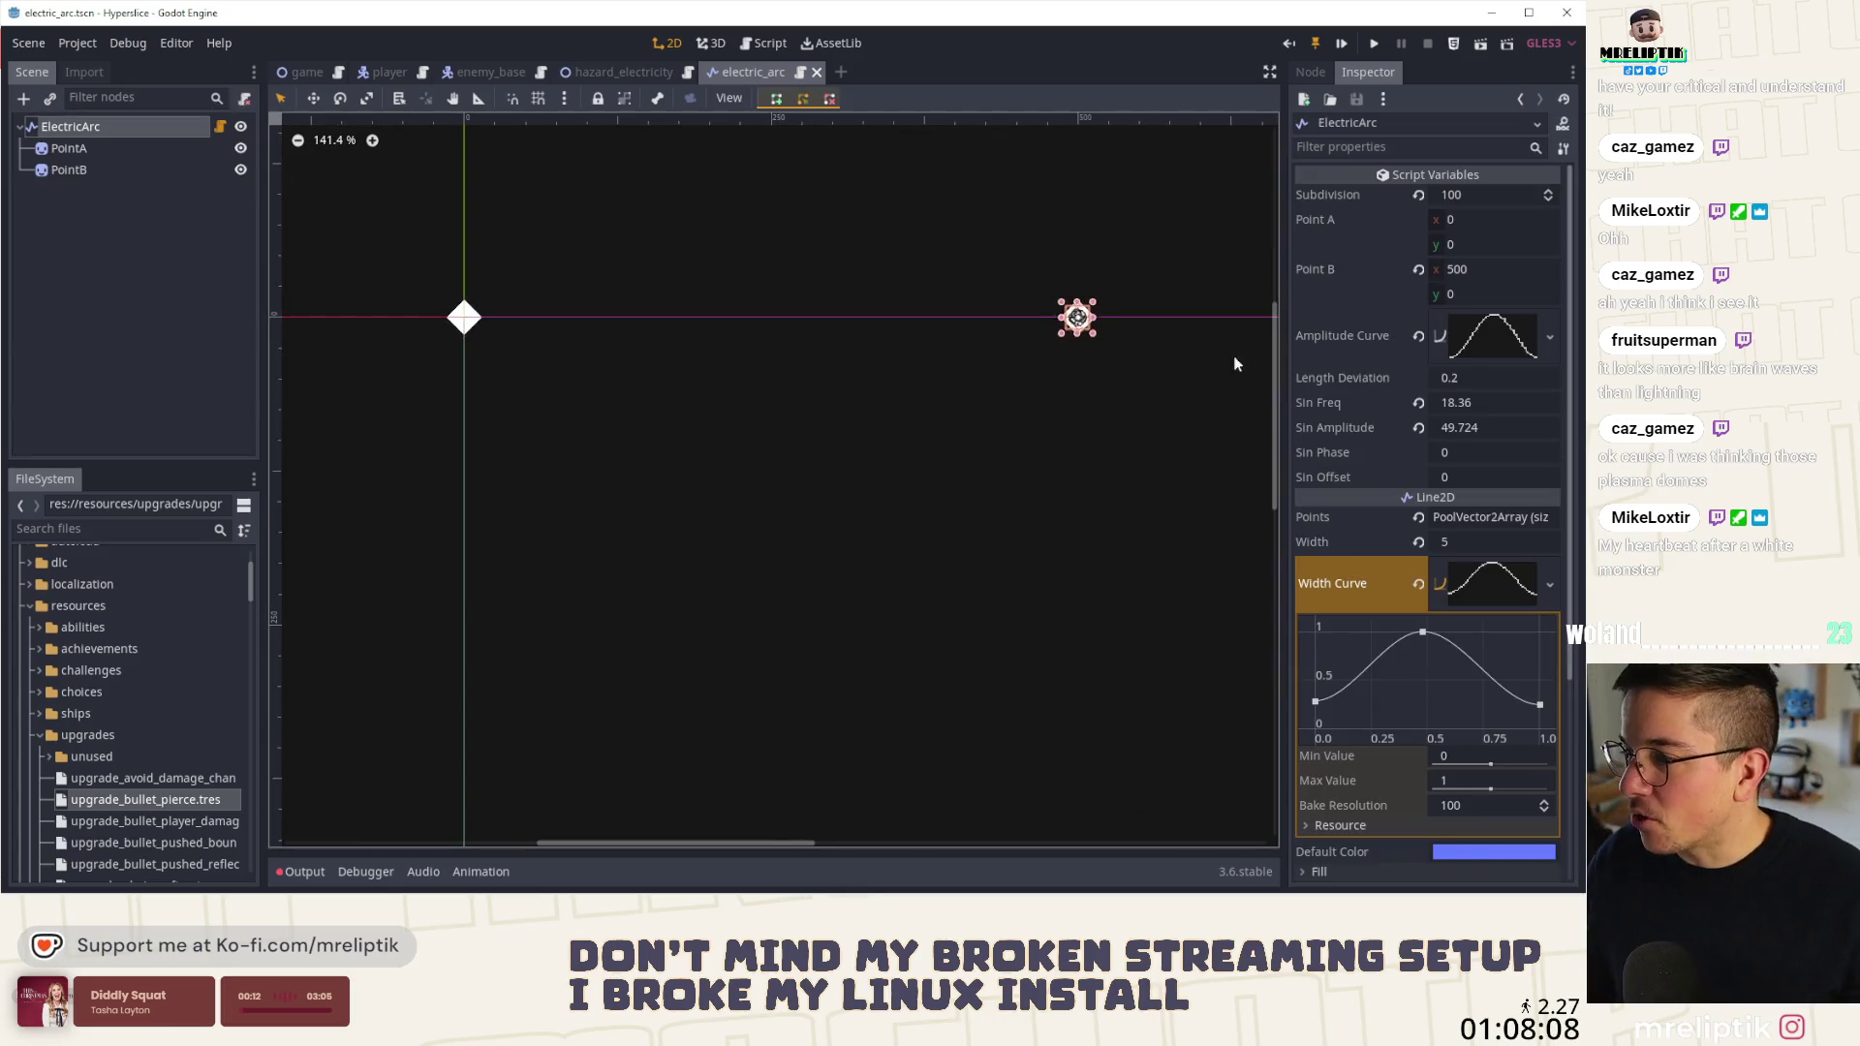
click(221, 127)
click(597, 567)
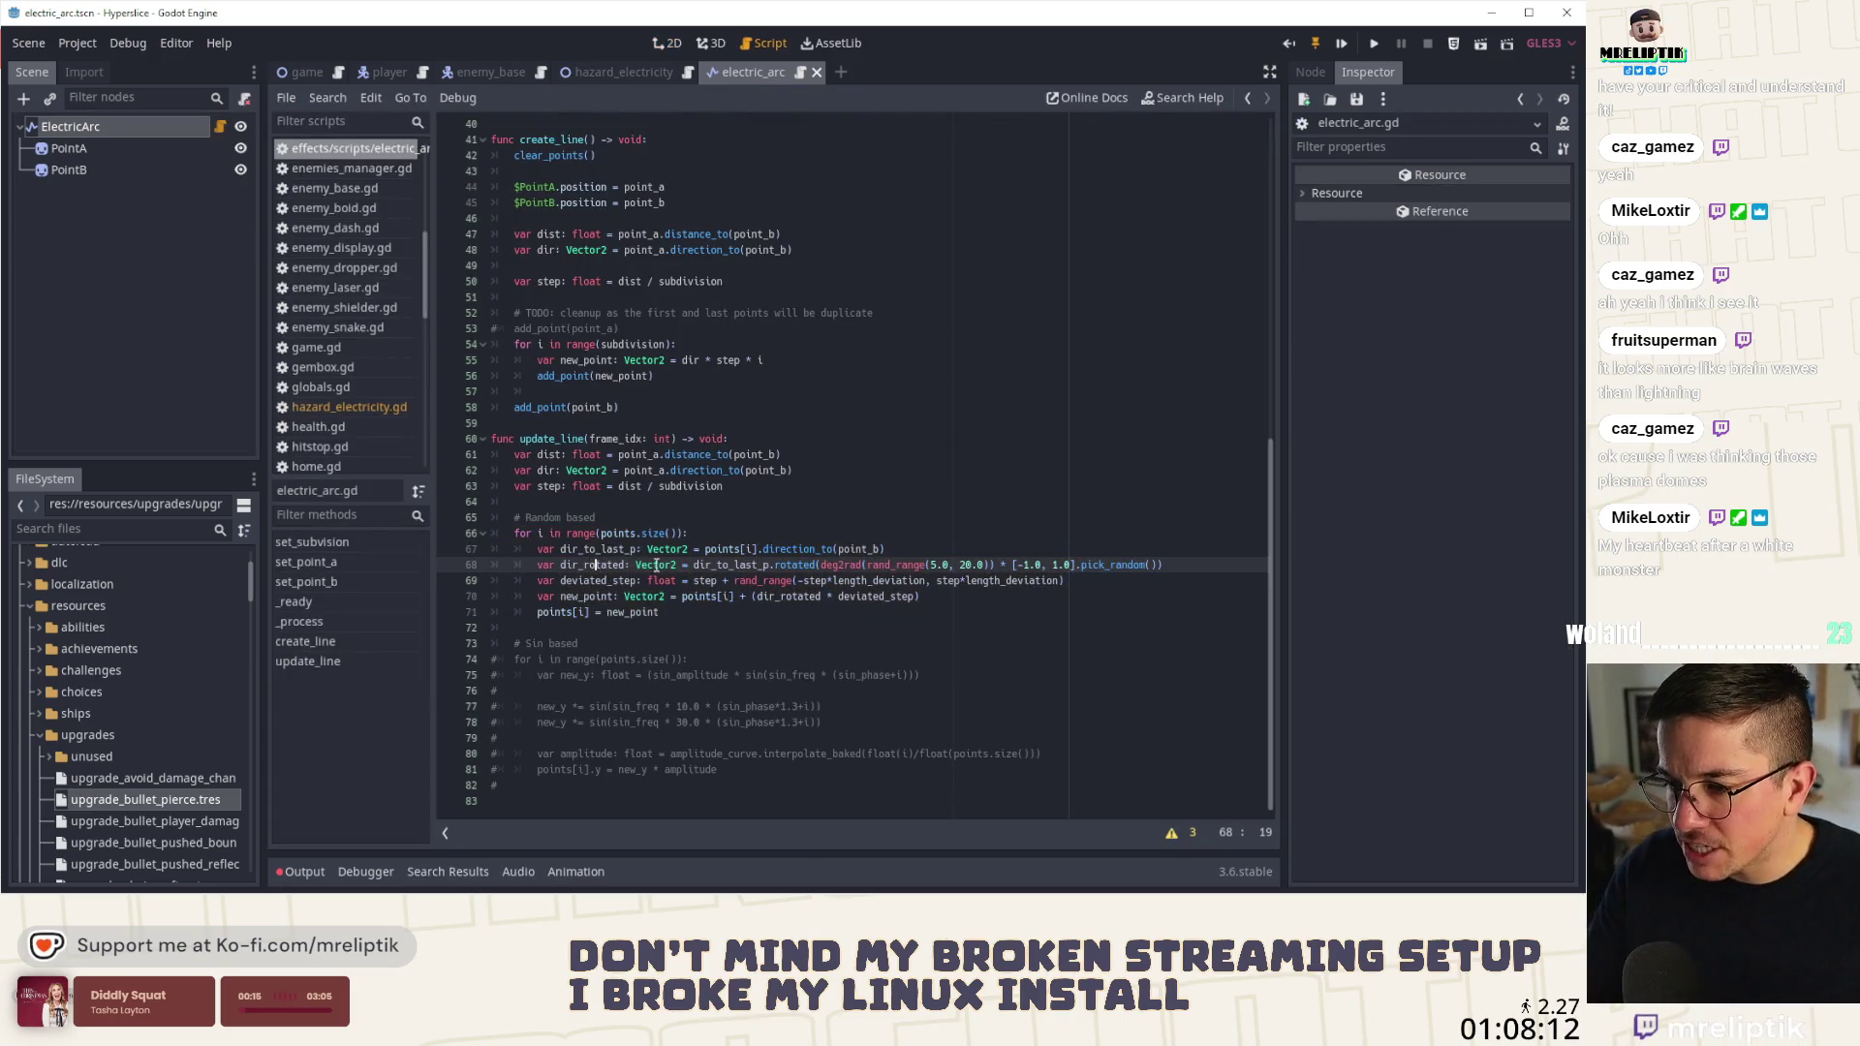
click(717, 533)
key(Return)
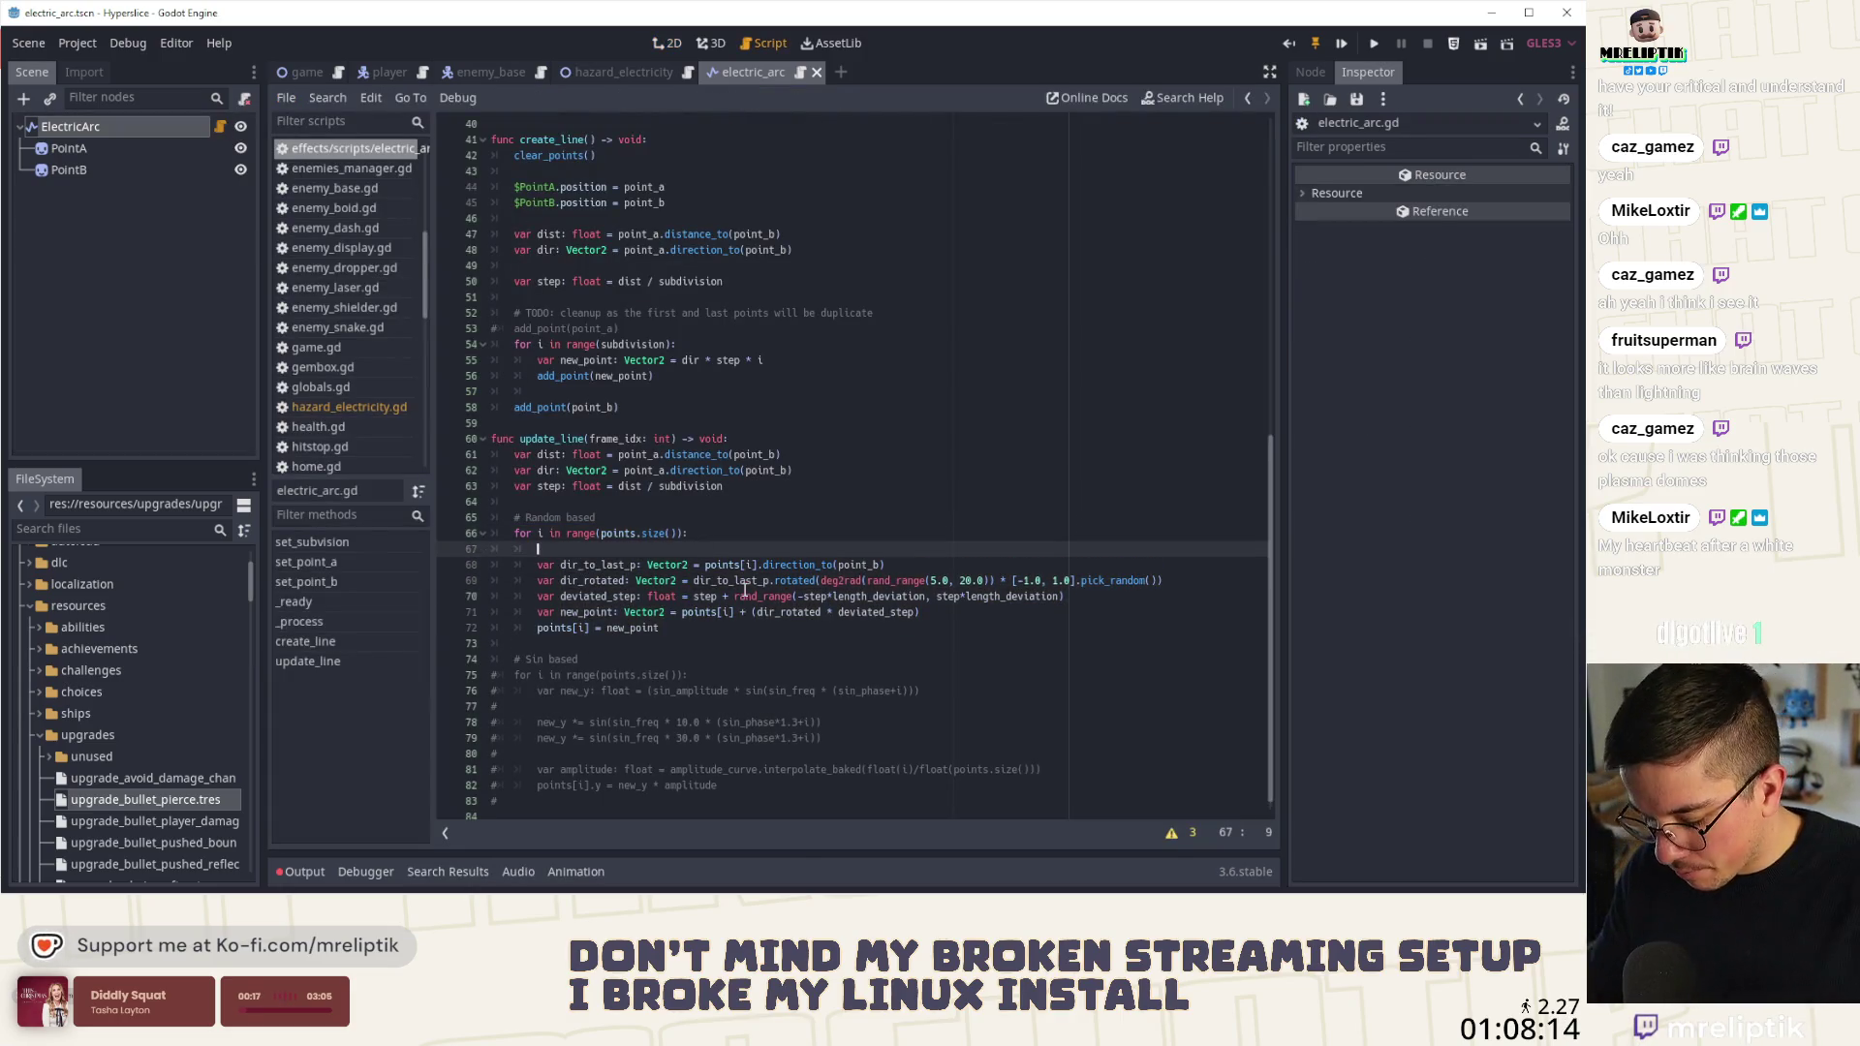
text(if i ==)
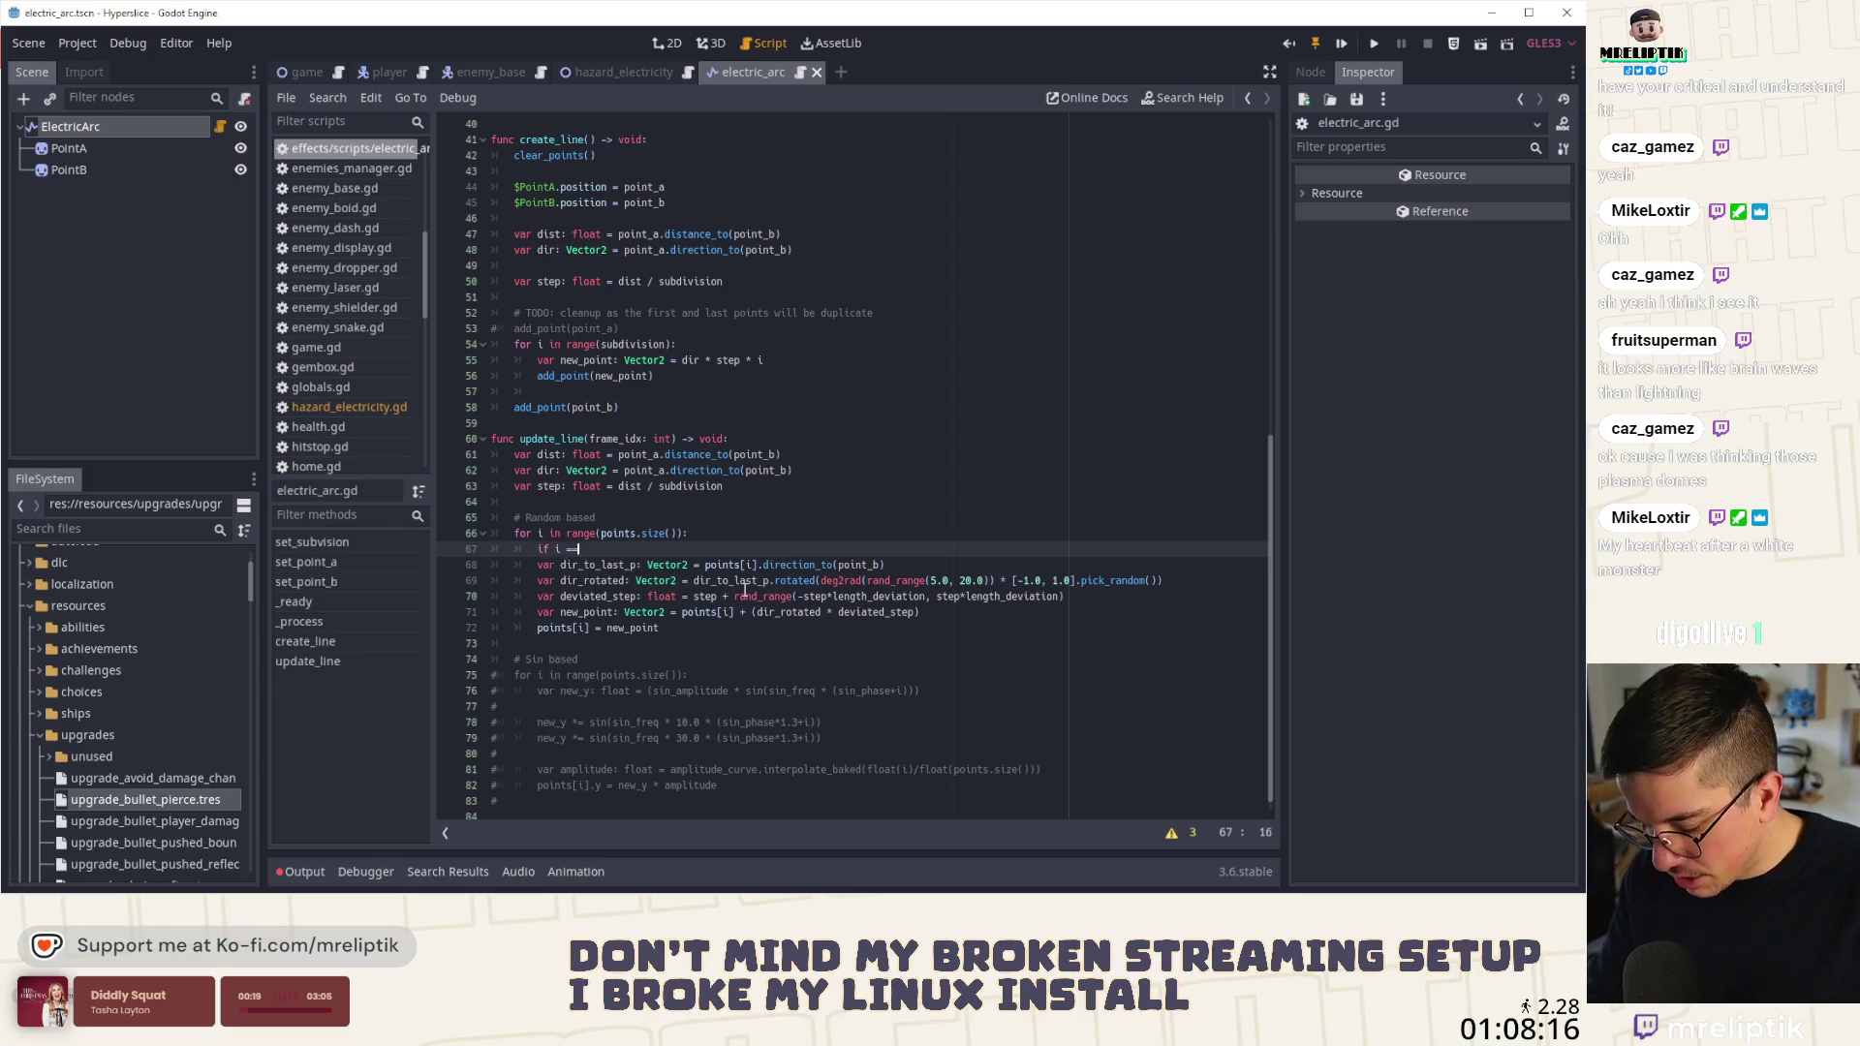